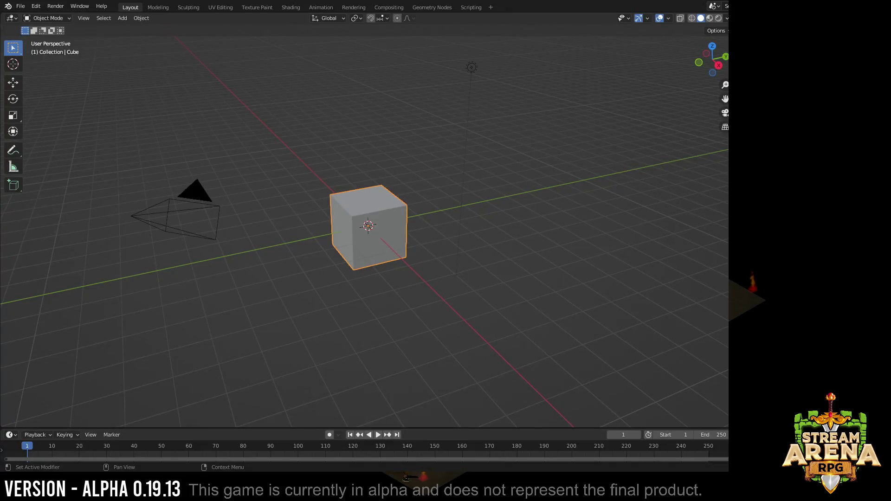
Step: Add a UV sphere at the scene origin from the Add > Mesh menu
middle_click_drag(418, 244, 314, 209)
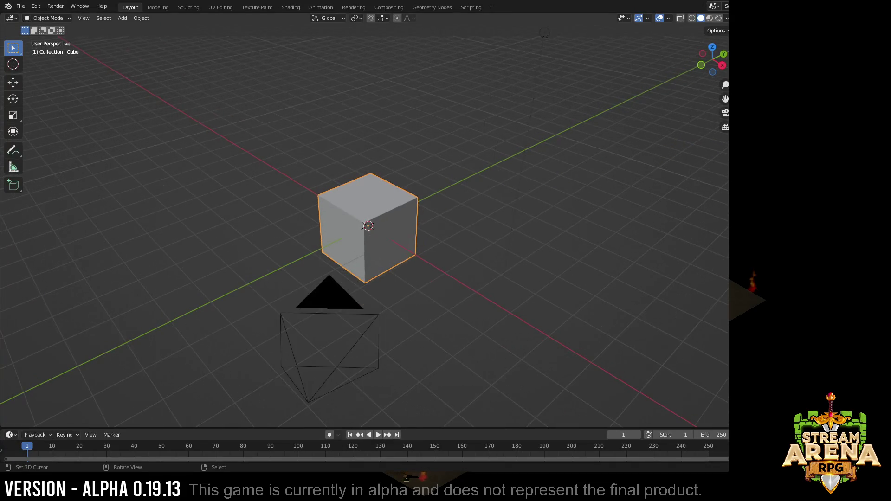
scroll(368, 226, "up", 3)
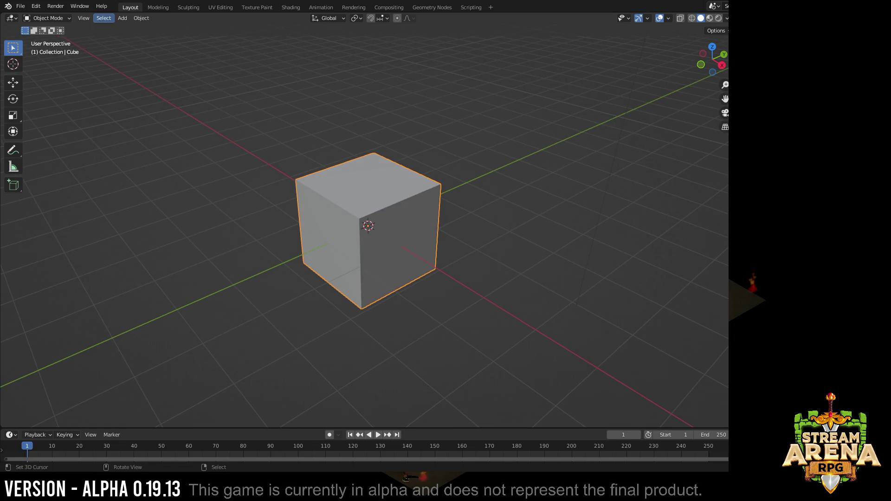
left_click(122, 18)
key("Escape")
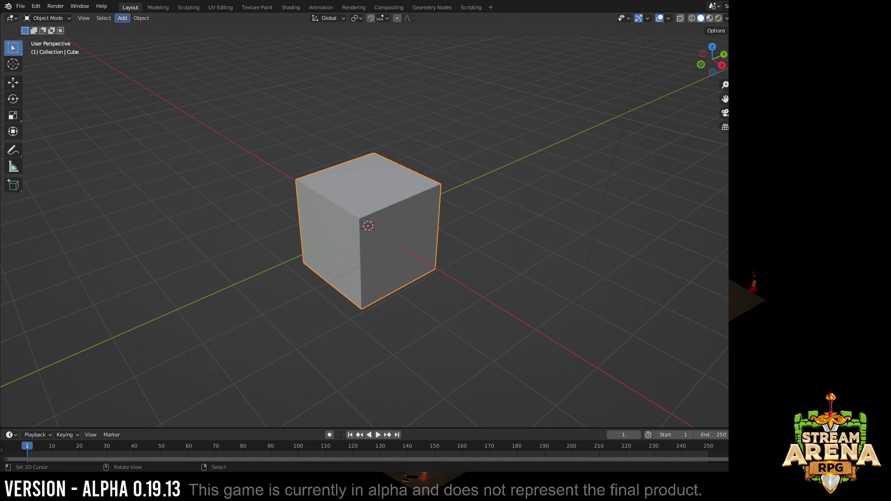
left_click(123, 19)
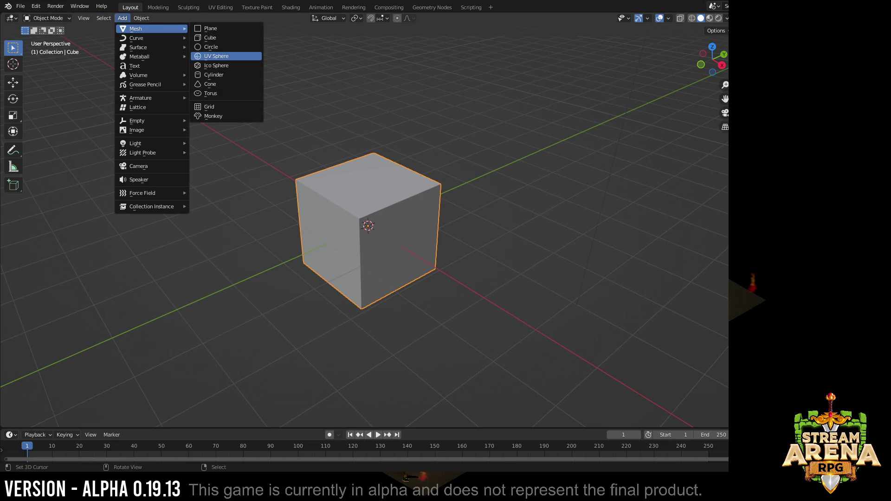
left_click(227, 57)
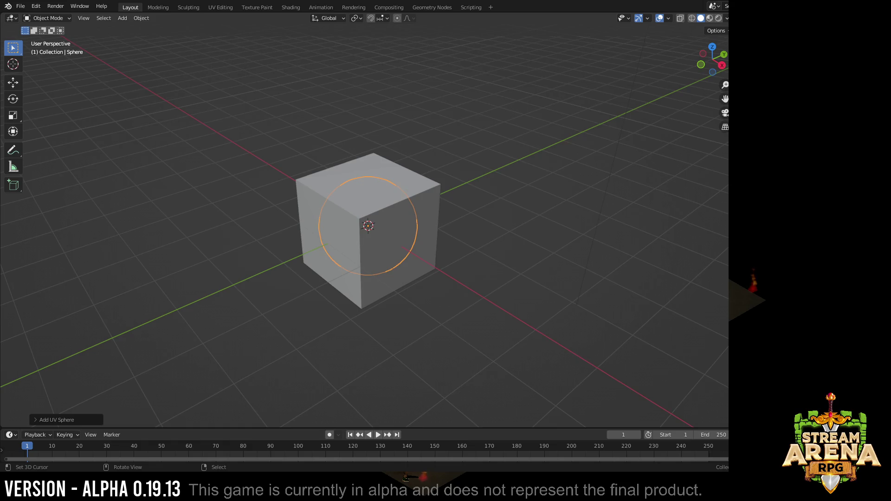
Step: Select the default cube and start deleting it
left_click(390, 195)
key("x")
Step: Confirm the cube deletion and enter face-select Edit Mode on the sphere with nothing selected
left_click(390, 198)
middle_click_drag(390, 209, 404, 216)
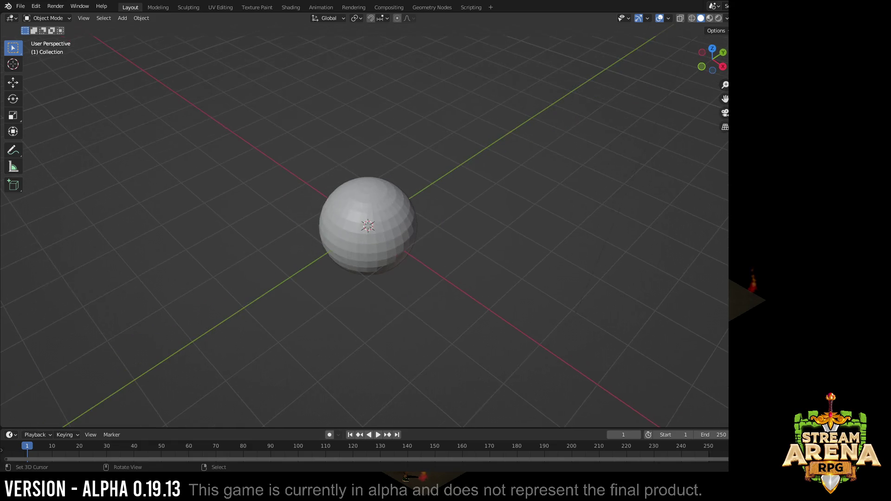
scroll(368, 225, "up", 2)
scroll(367, 225, "up", 2)
key("Tab")
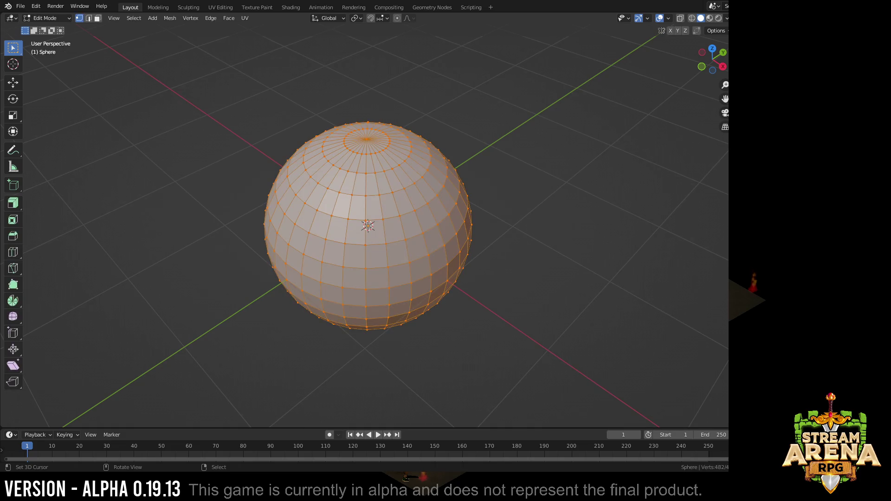
key("alt+a")
key("3")
Step: Select the whole top cap of the sphere, undoing stray vertical loop selections
left_click(369, 160, "alt")
left_click(370, 165, "alt+shift")
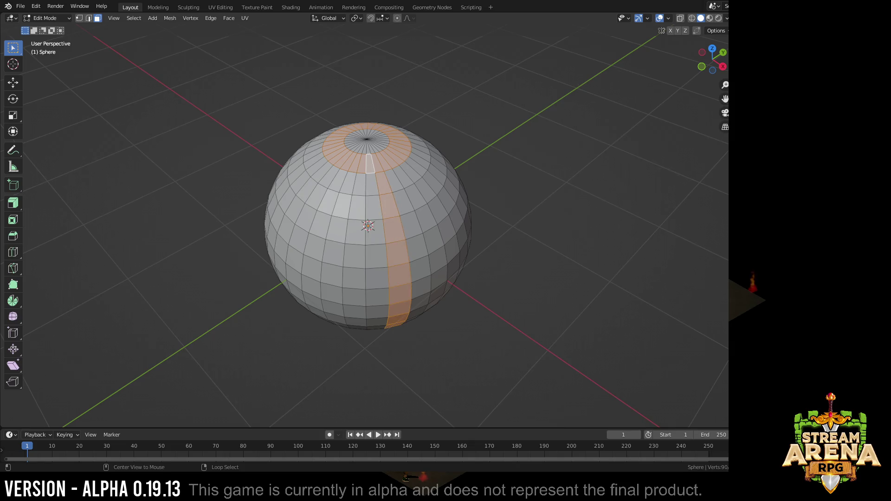
key("ctrl+z")
left_click(431, 230, "alt+shift")
key("ctrl+z")
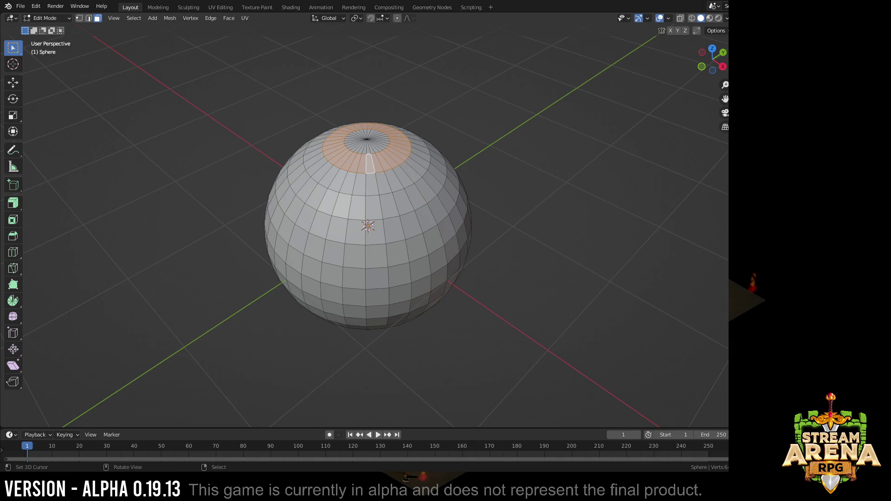
left_click(431, 229, "alt+shift")
key("ctrl+z")
scroll(368, 222, "up", 3)
scroll(369, 223, "down", 1)
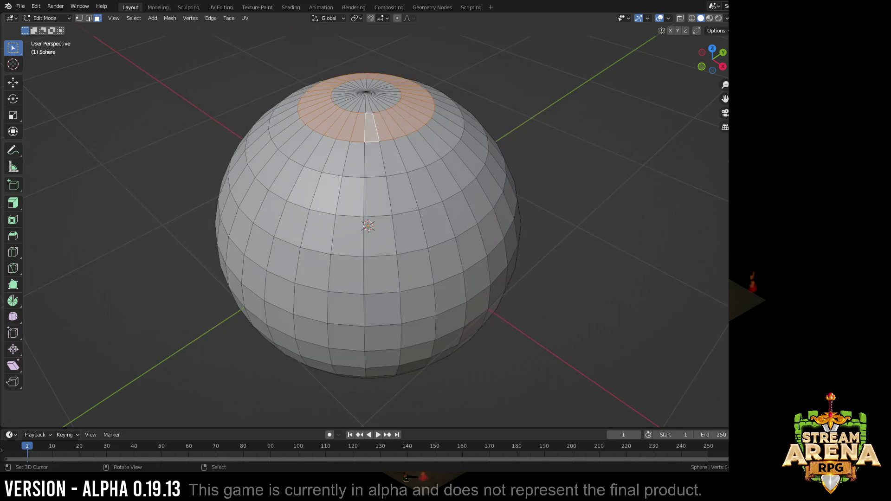
left_click(365, 96, "shift")
scroll(369, 225, "down", 1)
middle_click_drag(369, 279, 369, 209)
Step: Extrude the top cap upward twice into a narrow neck with a short collar
key("e")
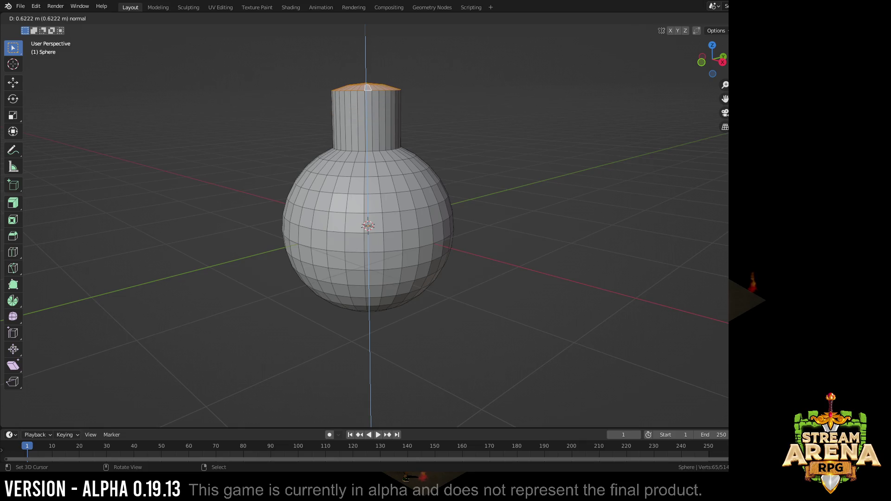
left_click(367, 91)
key("e")
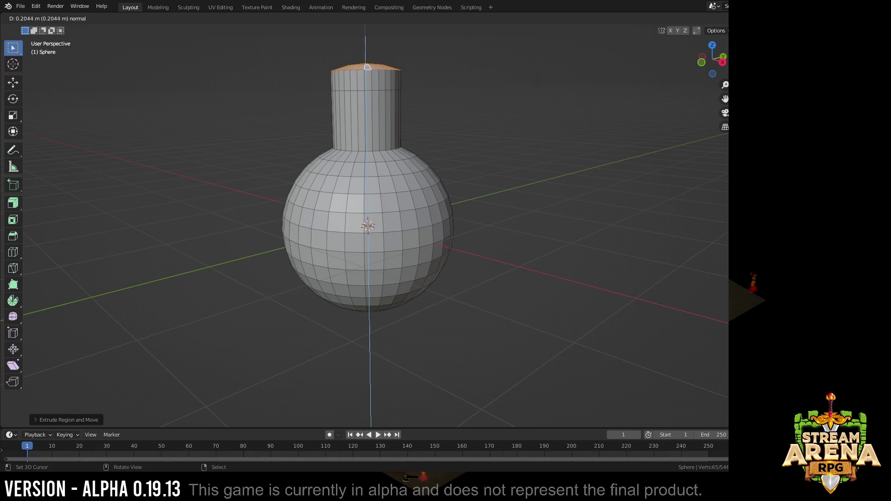
left_click(366, 66)
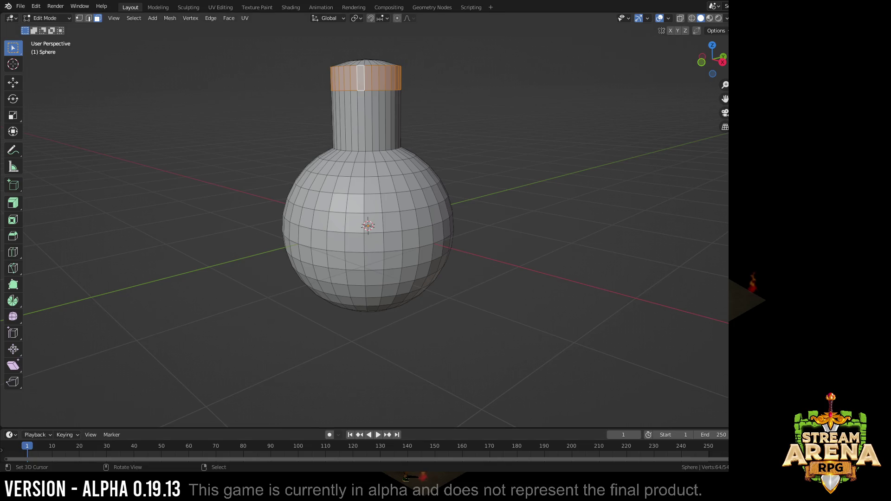
Step: Extrude the neck-top ring outward along face normals into a cork rim
left_click_drag(13, 202, 42, 244)
left_click(69, 243)
middle_click_drag(418, 208, 417, 139)
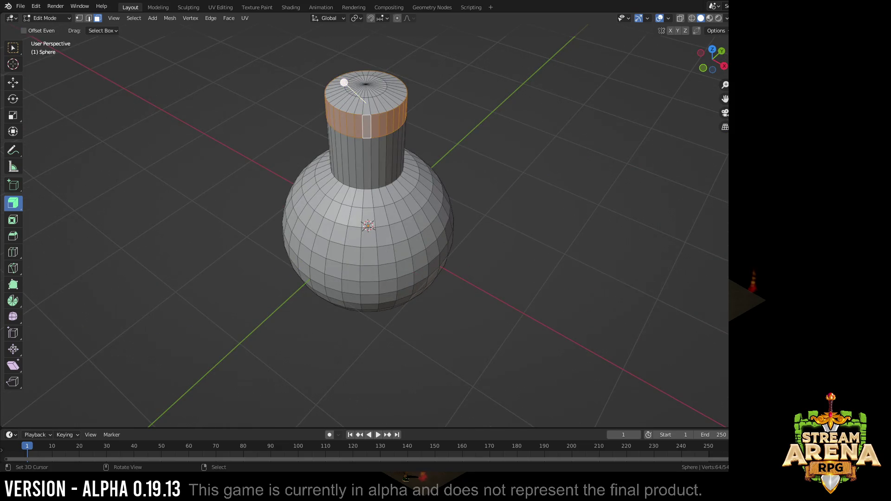
left_click_drag(345, 83, 343, 78)
left_click(343, 78)
middle_click_drag(418, 209, 418, 139)
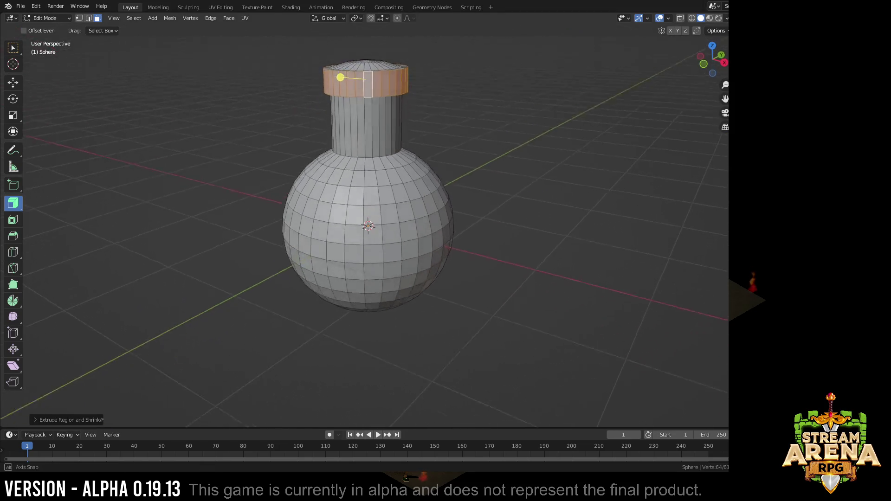
Step: Scale the selected cork ring outward to widen the cap
key("Tab")
mouse_move(417, 209)
middle_mouse_down()
mouse_move(432, 209)
mouse_move(417, 139)
mouse_move(418, 209)
middle_mouse_up()
key("Tab")
scroll(369, 223, "up", 3)
middle_click_drag(369, 244, 368, 174)
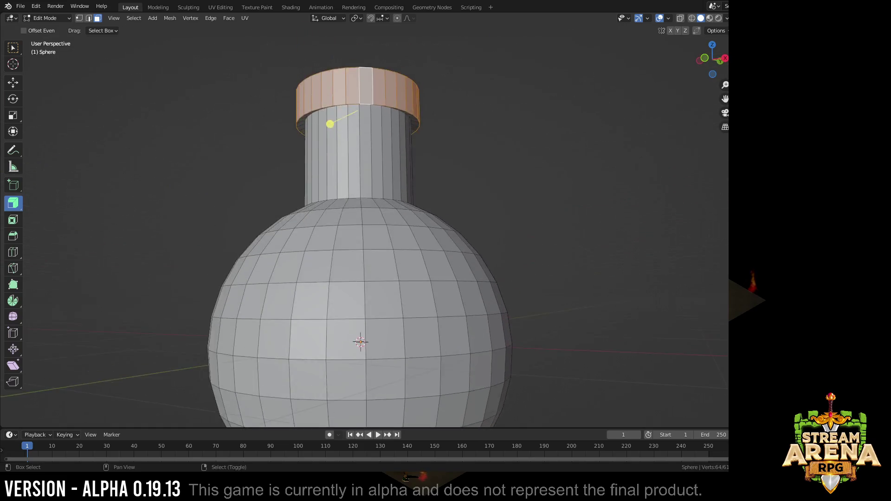
key("Tab")
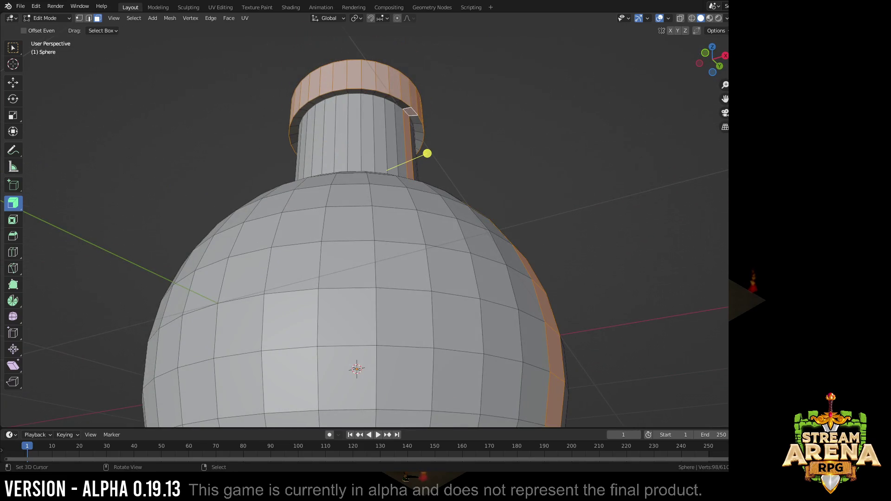
key("Tab")
key("s")
middle_click_drag(418, 244, 418, 139)
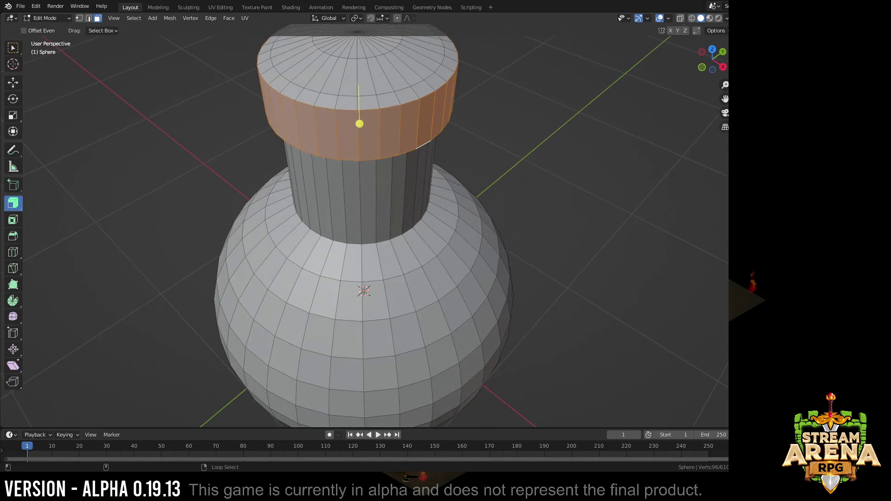
Step: Select all the cork cap faces with loop picks and a circle-select pass
left_click(407, 94, "alt+shift")
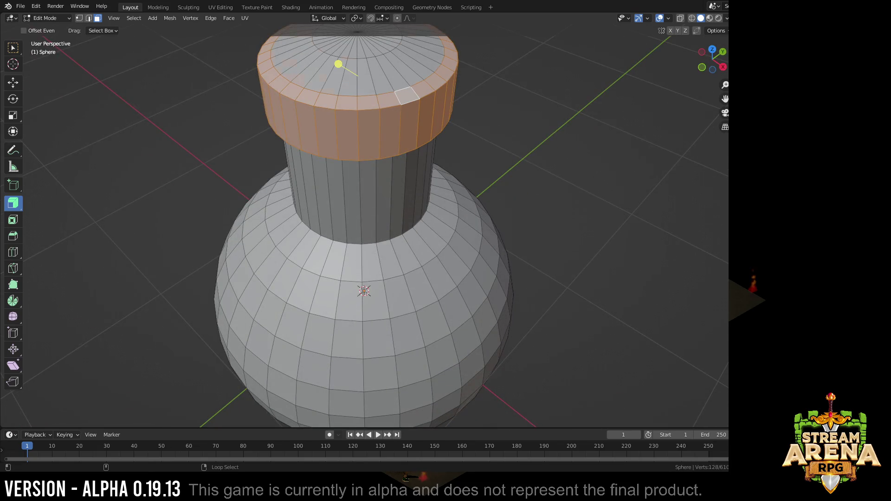
left_click(415, 64, "alt+shift")
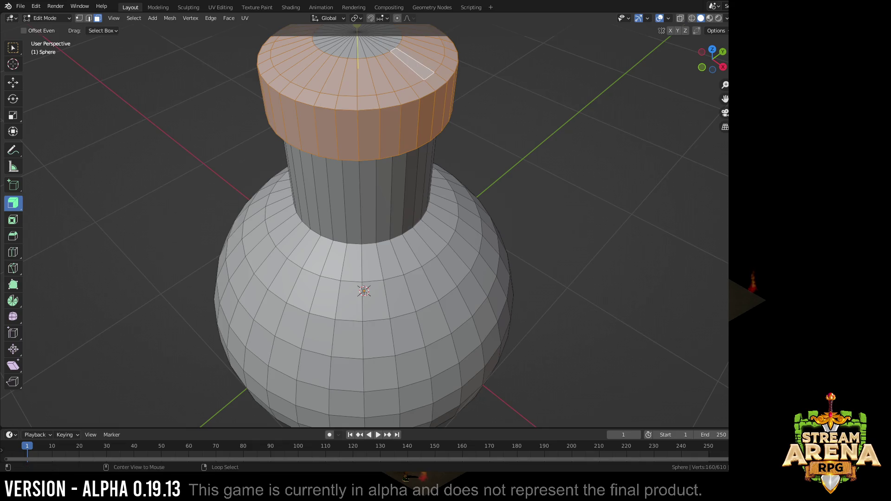
middle_click_drag(355, 105, 353, 68)
key("c")
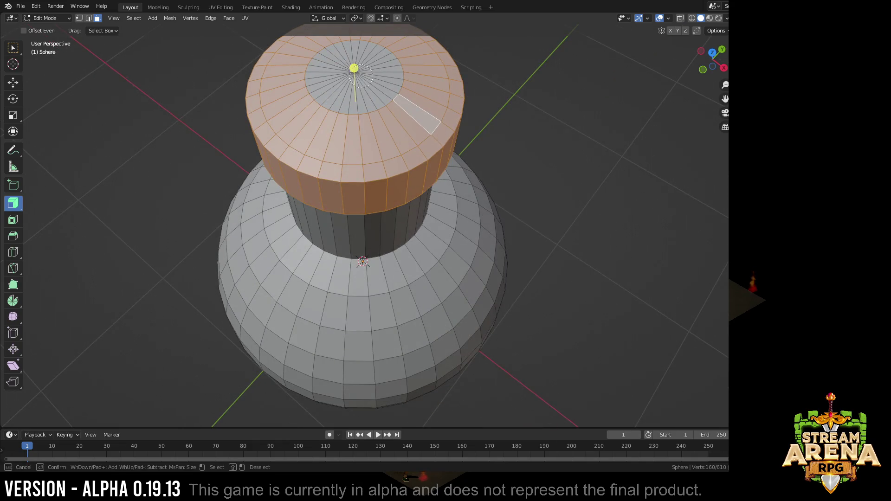
key("Escape")
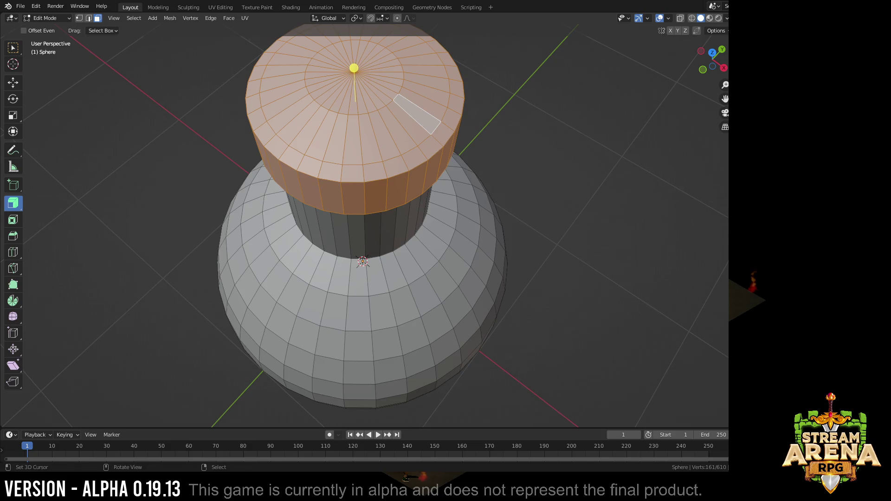
scroll(362, 209, "down", 3)
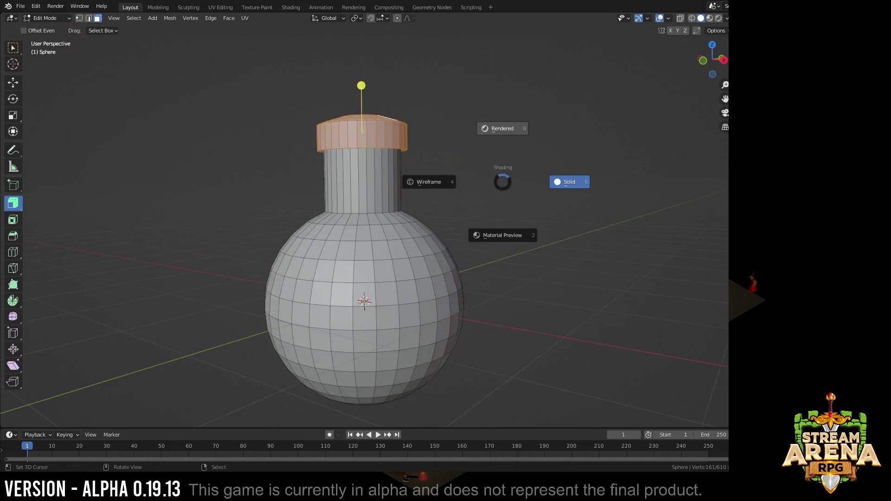
Step: Toggle X-ray on the bottle and return to Object Mode
middle_click_drag(389, 167, 389, 125)
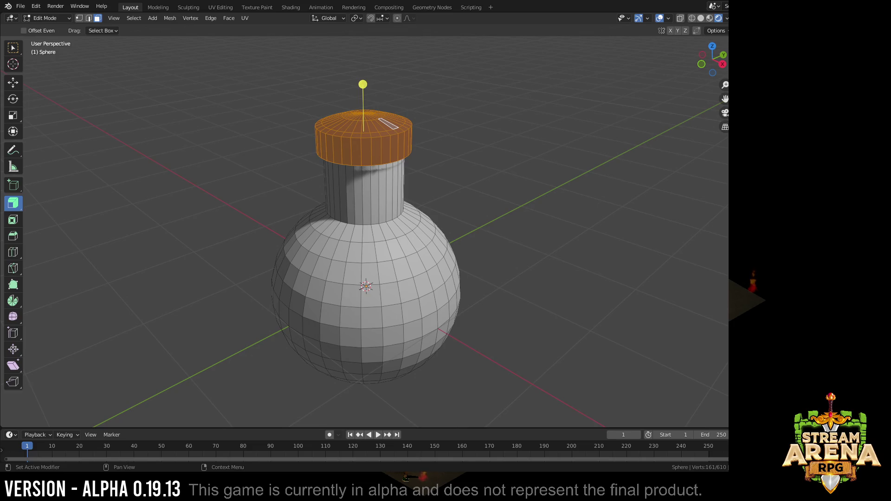
key("alt+z")
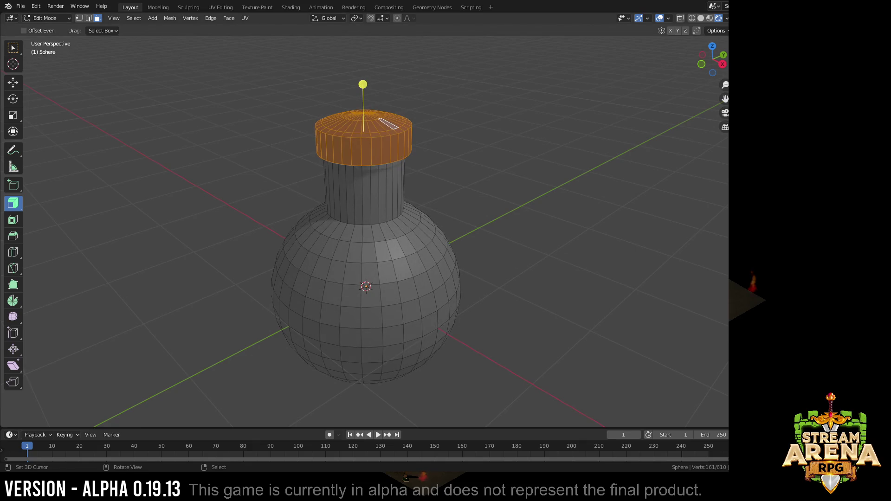
scroll(366, 244, "up", 3)
scroll(365, 244, "down", 4)
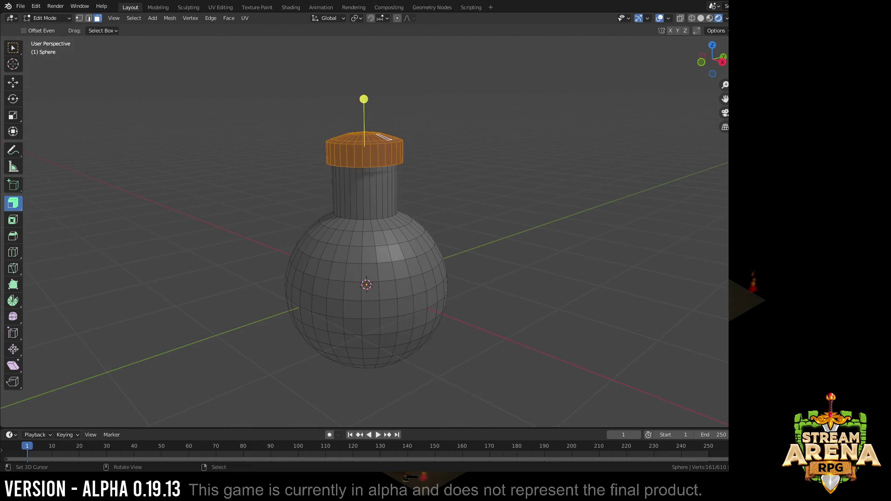
key("Tab")
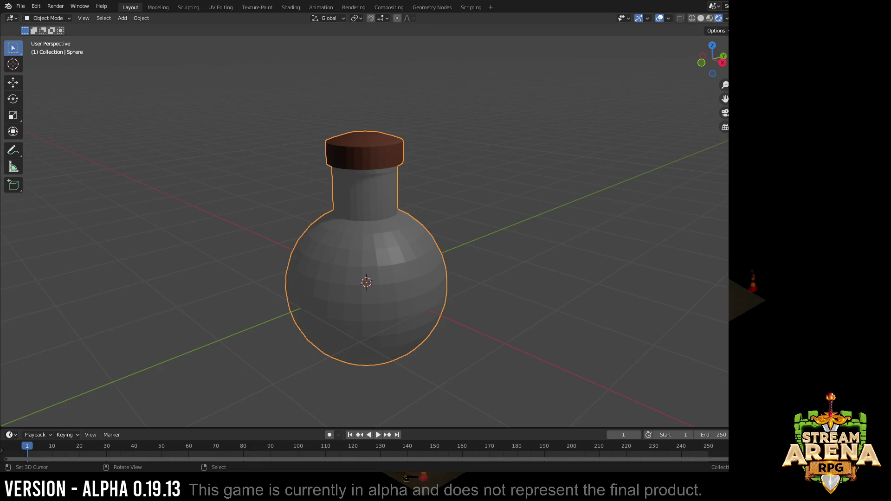
Step: Preview the bottle in Rendered shading, switch back to Solid, and re-enter Edit Mode
middle_click_drag(446, 278, 446, 251)
middle_click_drag(441, 293, 441, 268)
key("z")
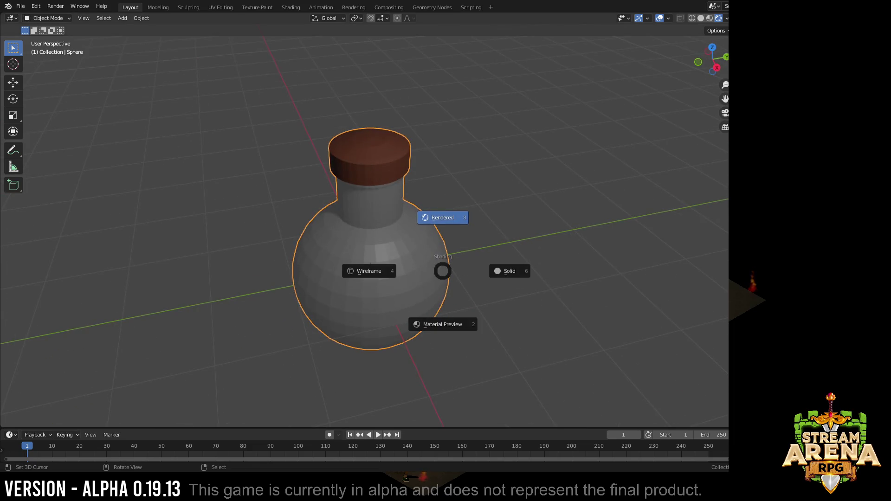
key("Escape")
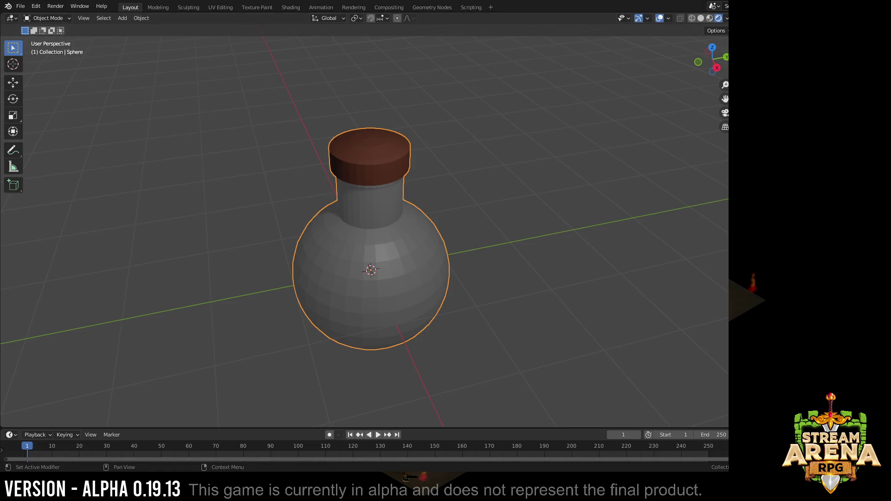
key("z")
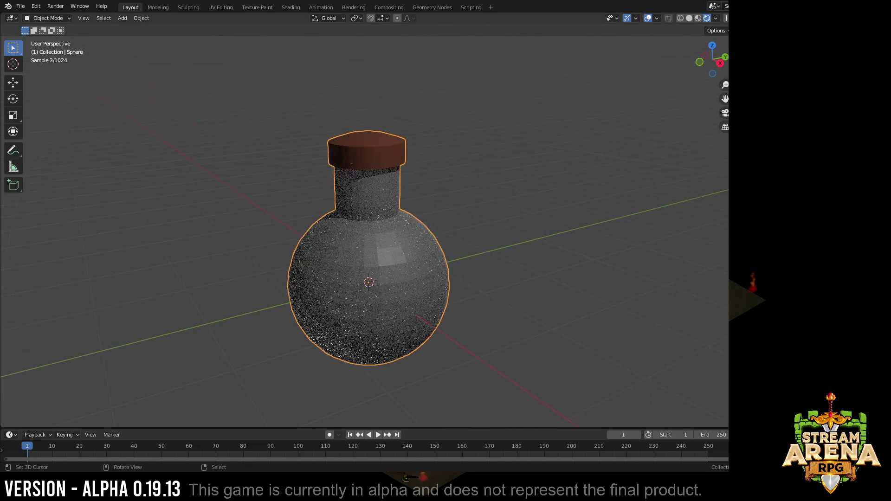
key("z")
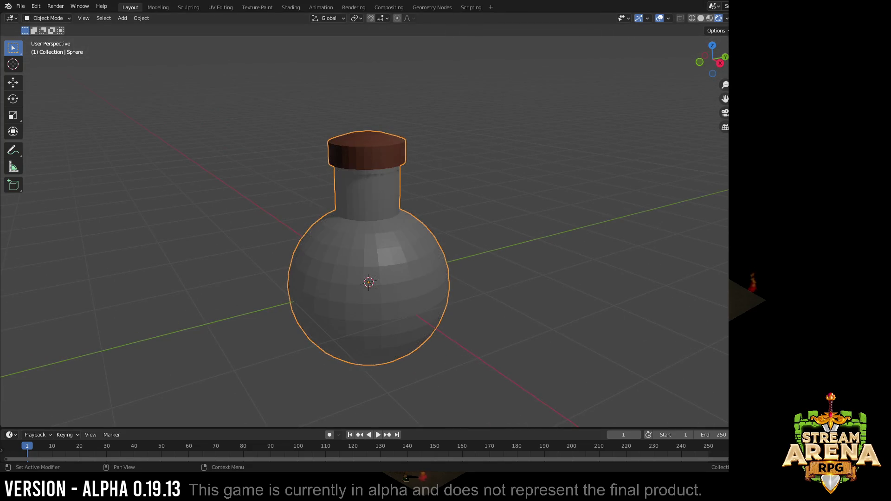
middle_click_drag(418, 278, 431, 272)
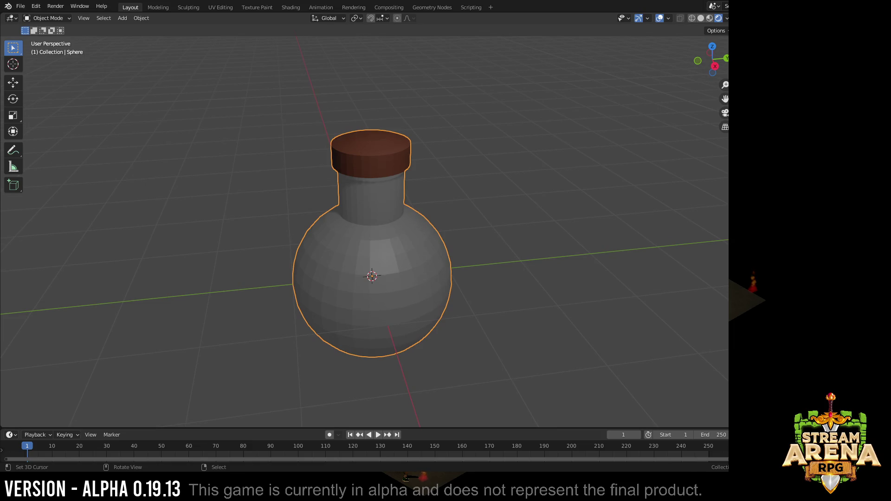
key("Tab")
Step: In front ortho X-ray view, box-select the lower sphere faces below the neck
middle_click_drag(417, 279, 403, 279)
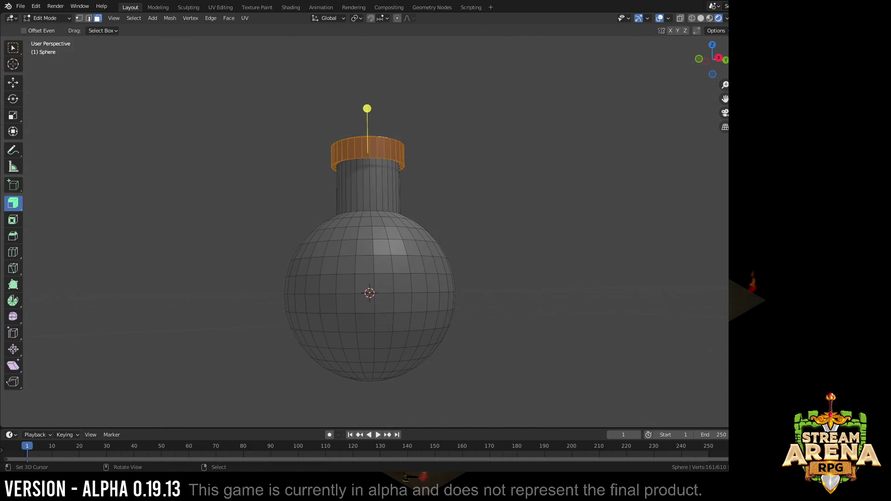
scroll(369, 279, "up", 1)
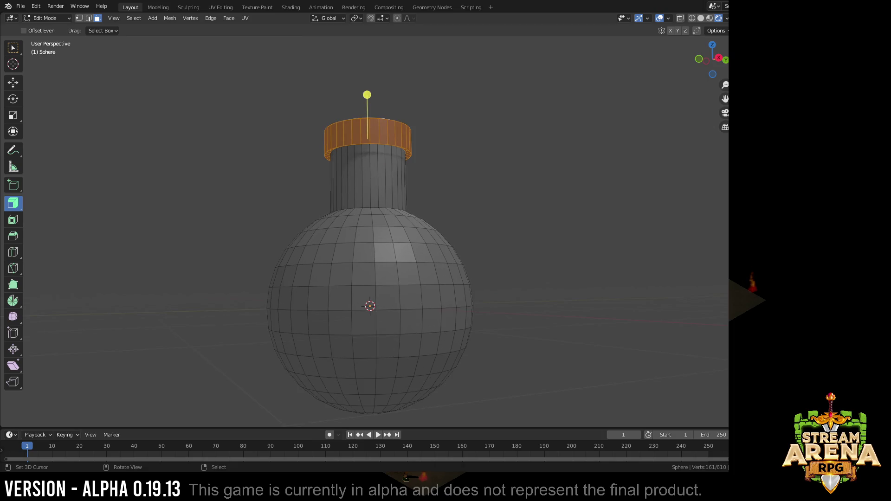
key("KP_1")
key("Tab")
key("Tab")
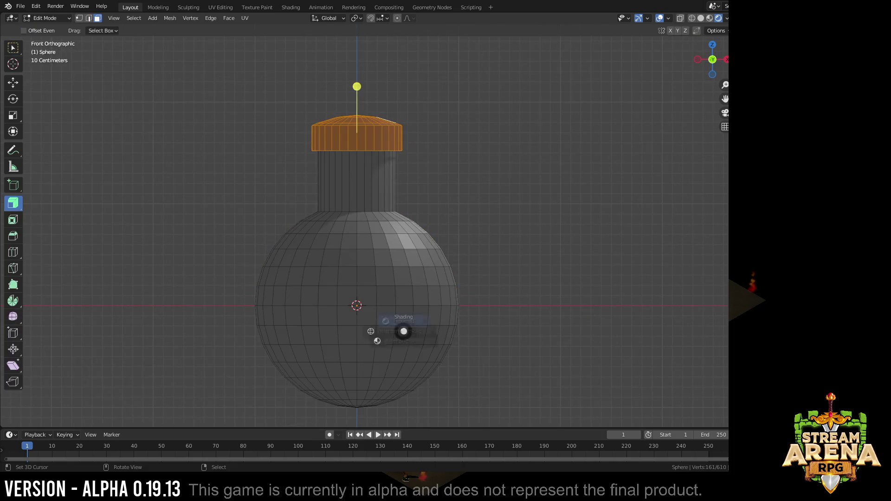
key("alt+z")
key("b")
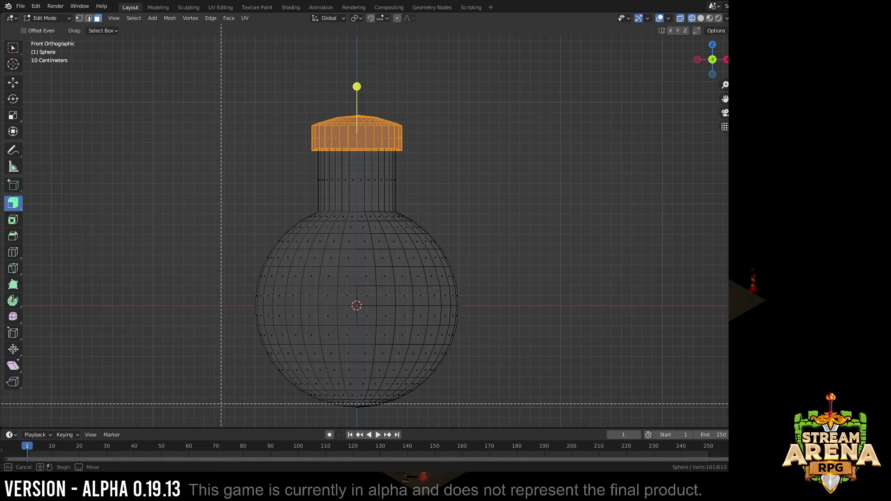
left_click_drag(224, 372, 479, 418)
left_click_drag(479, 373, 514, 255)
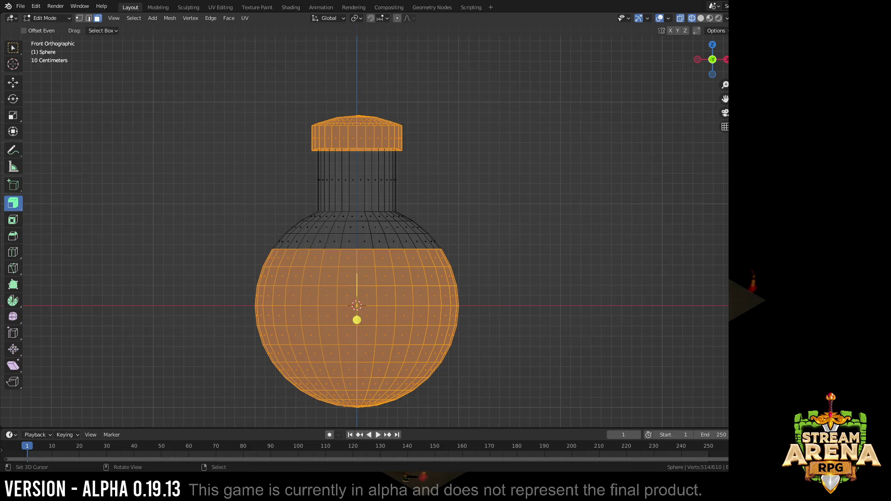
left_click(522, 314)
left_click_drag(202, 428, 558, 247)
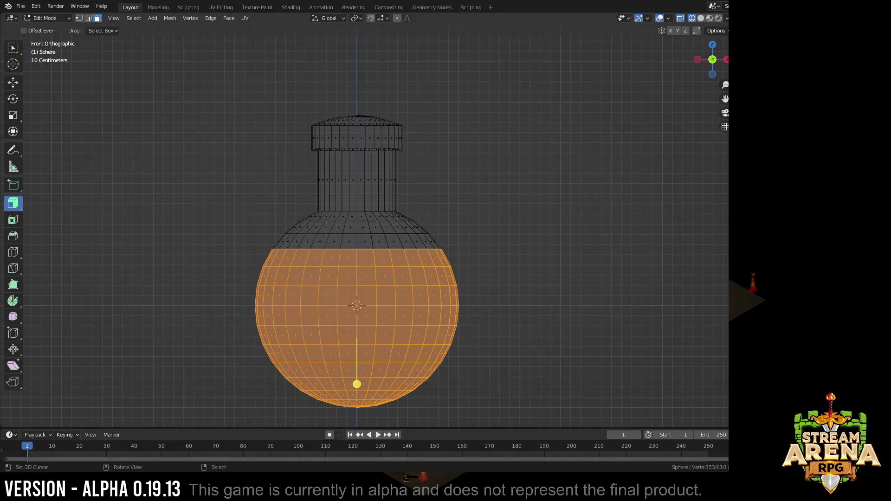
Step: Duplicate the lower bulb in place and scale it down slightly as the inner liquid volume
key("shift+d")
key("Return")
key("s")
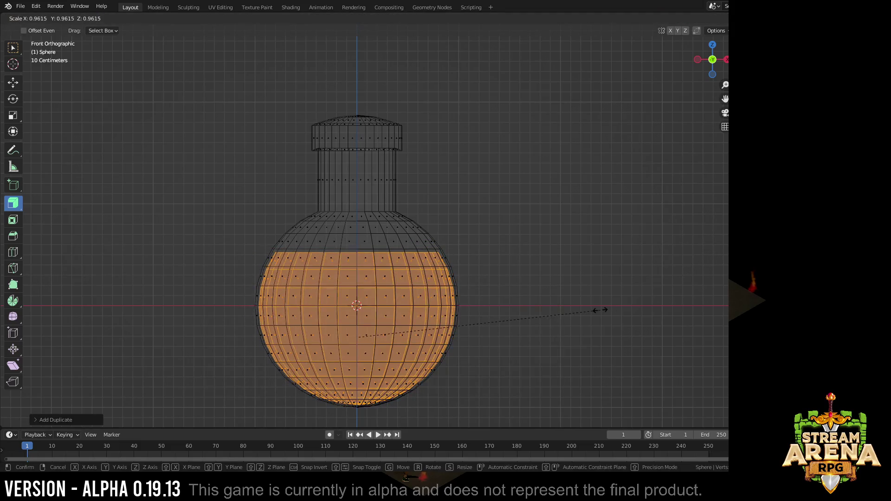
left_click(599, 310)
key("s")
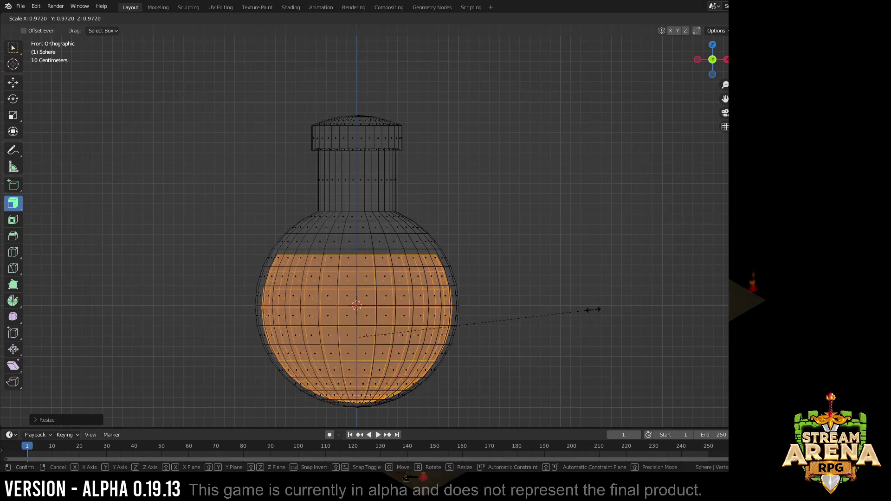
left_click(598, 311)
middle_click_drag(529, 278, 529, 237)
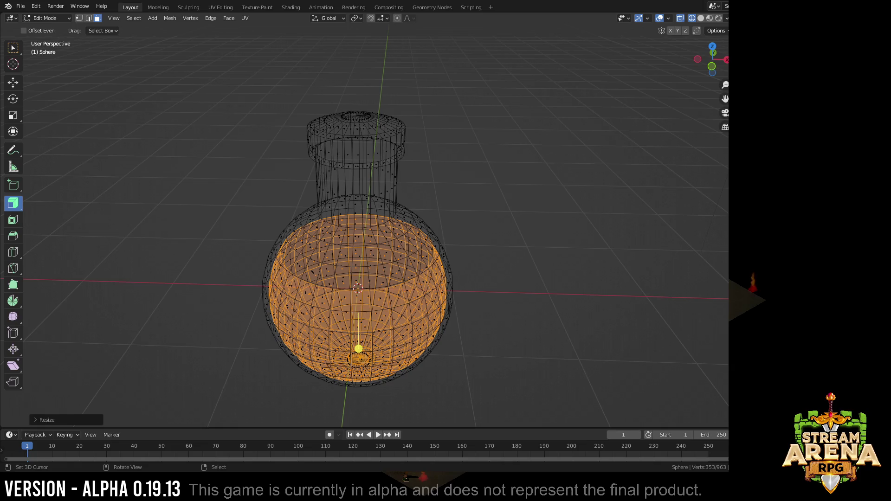
middle_click_drag(529, 265, 529, 244)
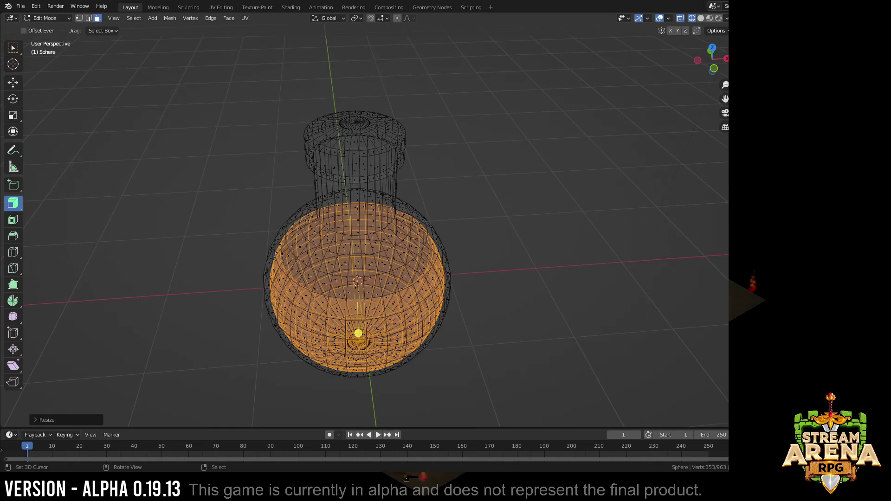
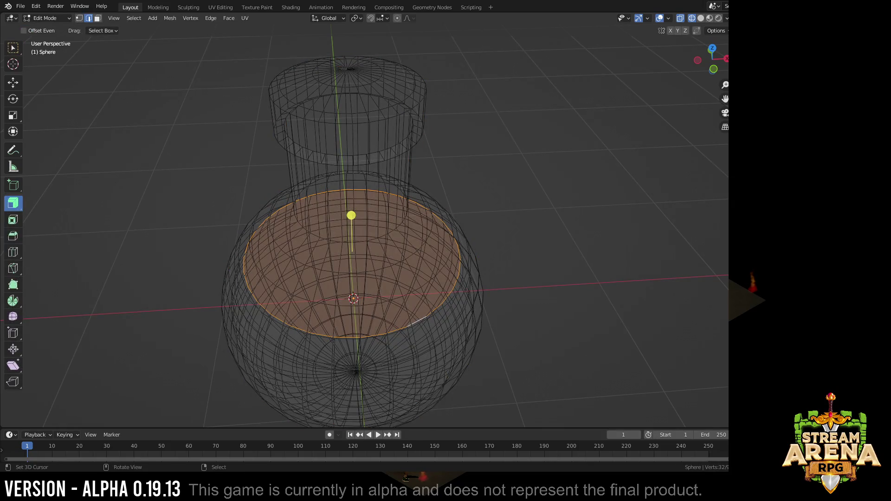
Step: Select the whole inner sphere part of the flask mesh via linked selection
key("ctrl+l")
key("ctrl+z")
scroll(351, 244, "up", 2)
middle_click_drag(351, 244, 362, 230)
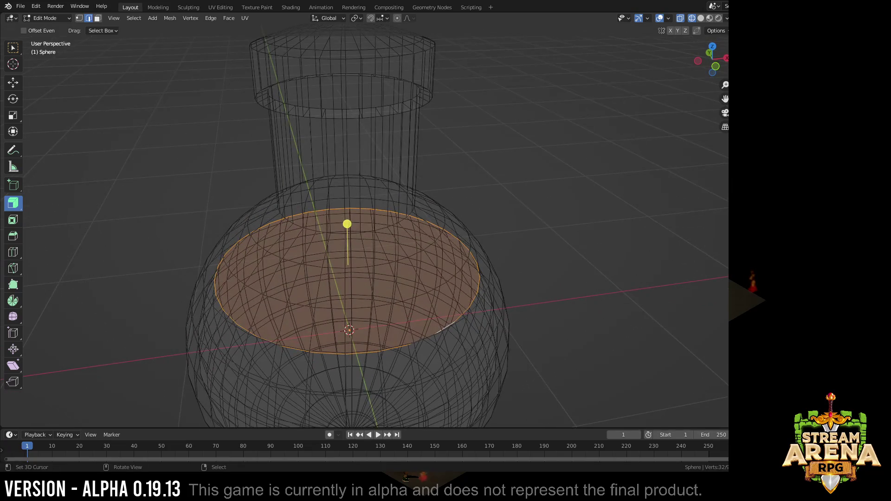
key("ctrl+l")
key("ctrl+z")
left_click(429, 366)
key("ctrl+l")
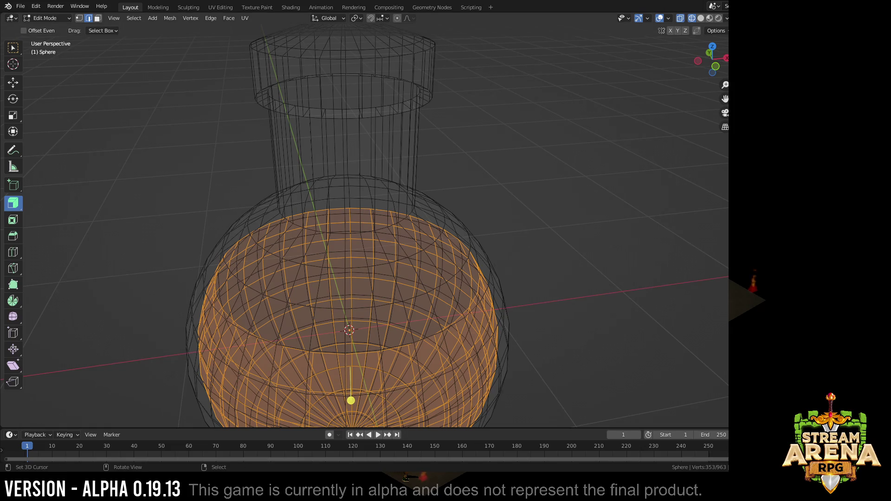
Step: Fill an inner edge loop of the sphere with a flat face and show the flask solid in Object Mode
mouse_move(348, 279)
middle_mouse_down()
mouse_move(355, 265)
mouse_move(334, 271)
middle_mouse_up()
left_click(446, 376, "alt")
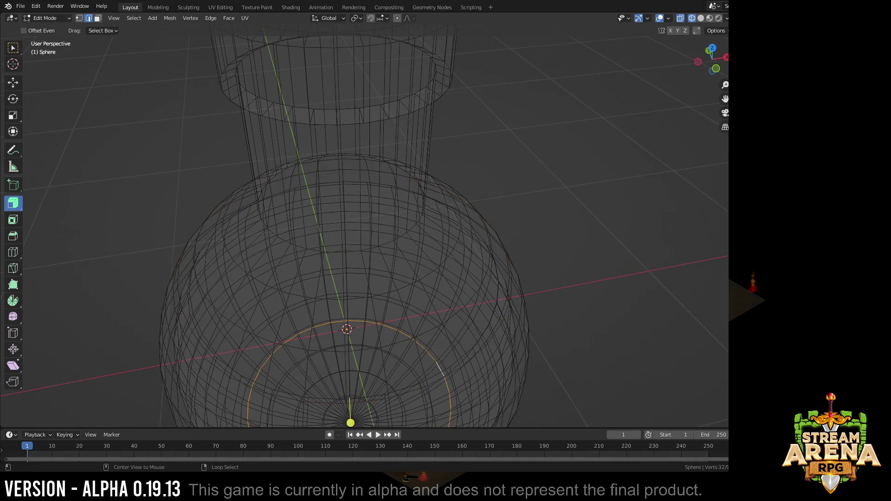
key("f")
middle_click_drag(348, 209, 348, 278)
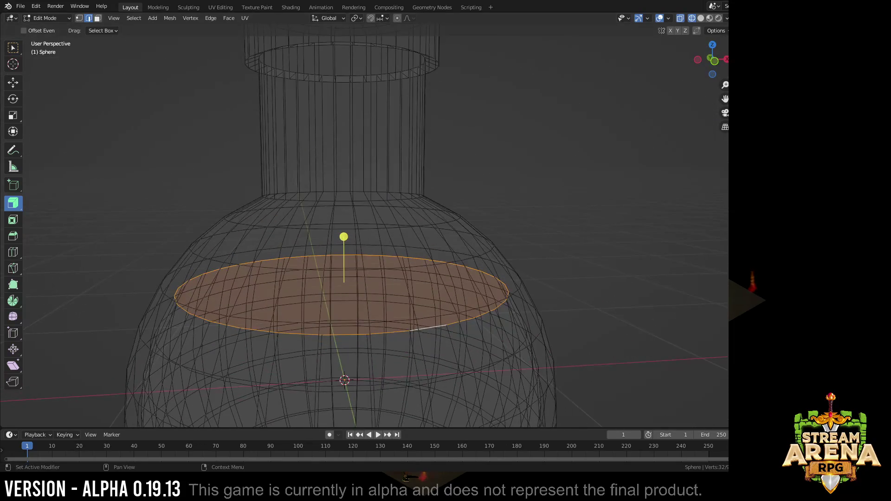
key("Tab")
key("Tab")
key("Tab")
key("shift+z")
middle_click_drag(417, 279, 417, 230)
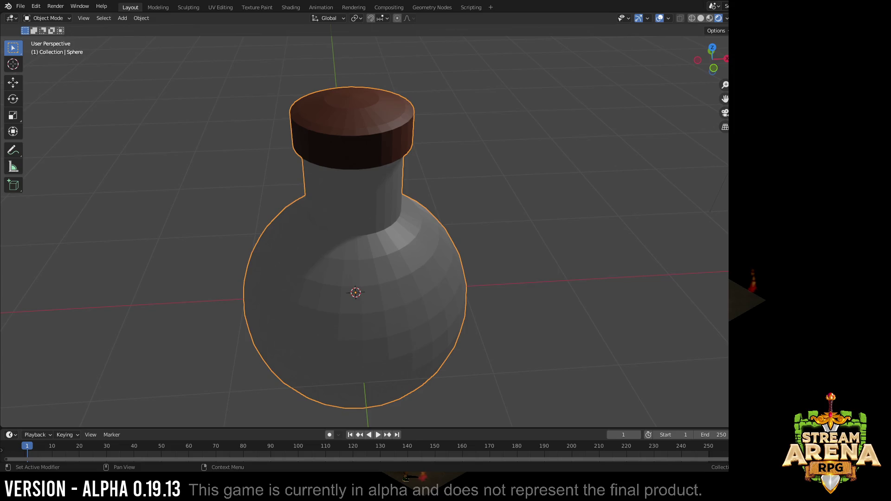
key("z")
key("z")
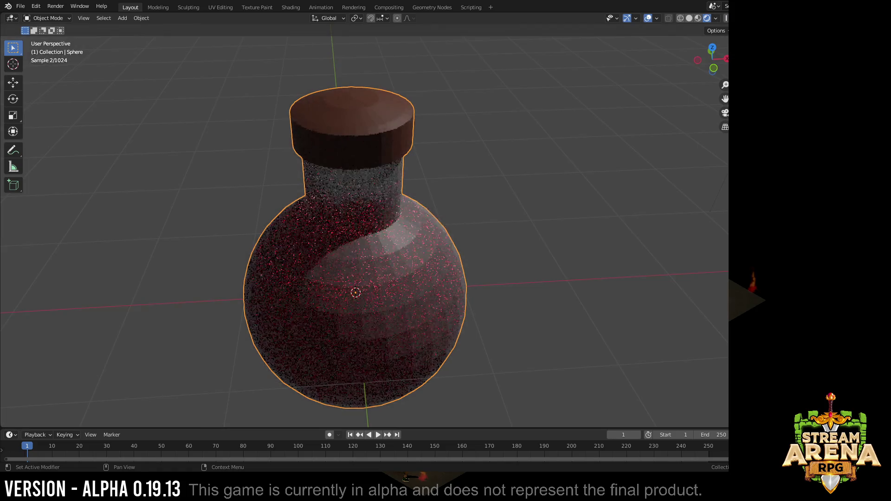
middle_click_drag(418, 279, 417, 237)
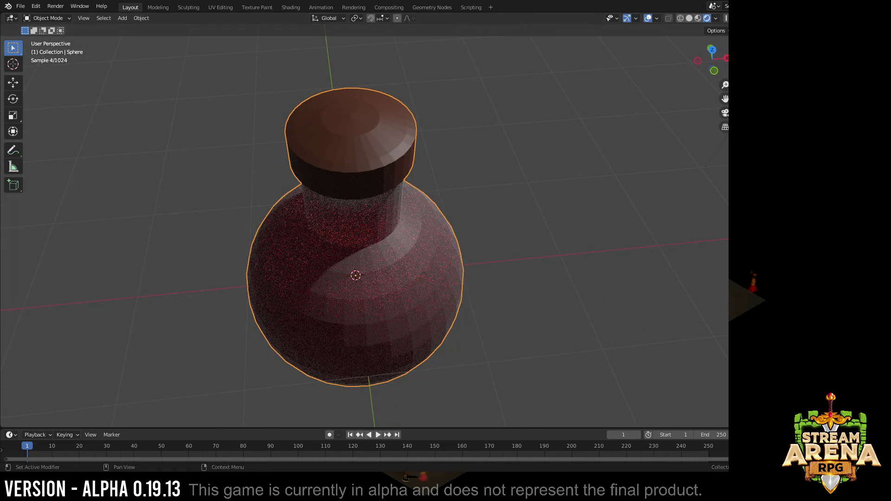
key("z")
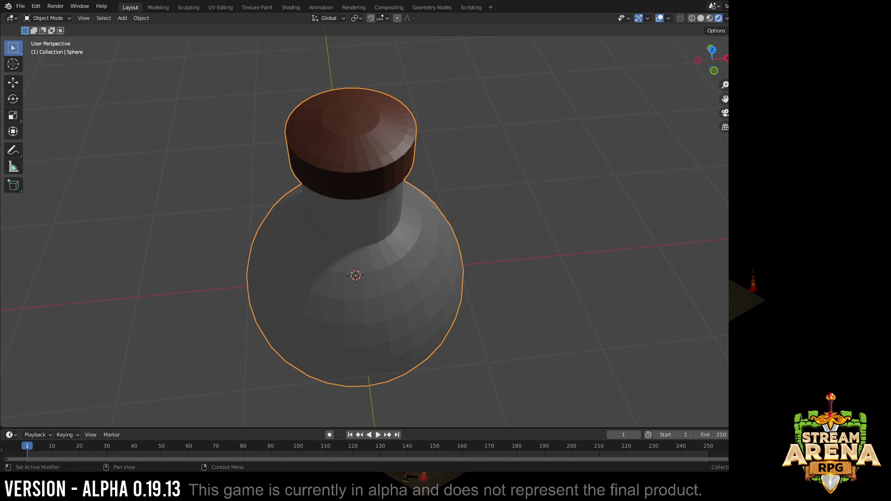
middle_click_drag(446, 209, 446, 293)
scroll(353, 278, "down", 2)
Step: Orbit around the shaded flask to check the red potion through the glass, ending on a front view
middle_click_drag(362, 278, 375, 265)
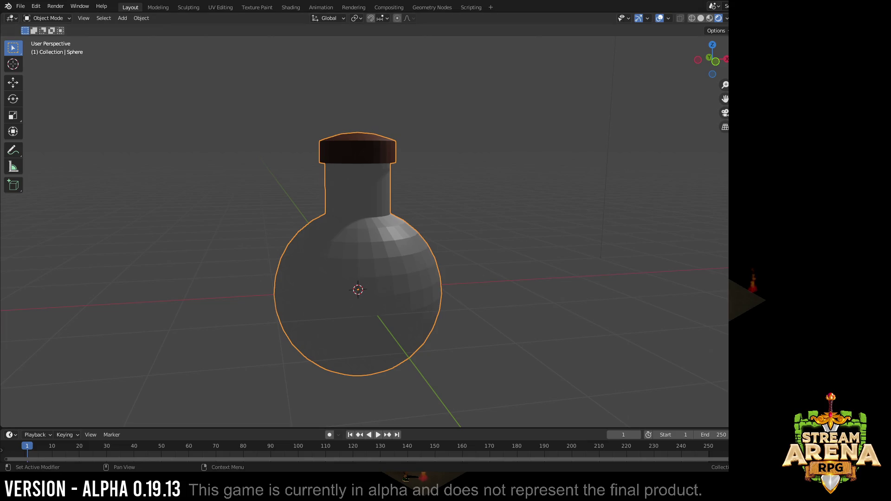
middle_click_drag(487, 209, 487, 237)
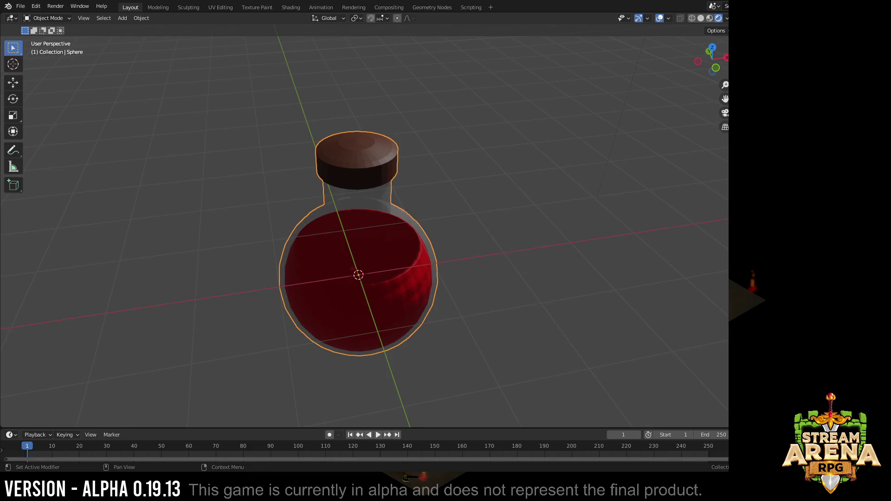
middle_click_drag(487, 244, 362, 279)
mouse_move(418, 265)
middle_mouse_down()
mouse_move(452, 209)
mouse_move(473, 195)
middle_mouse_up()
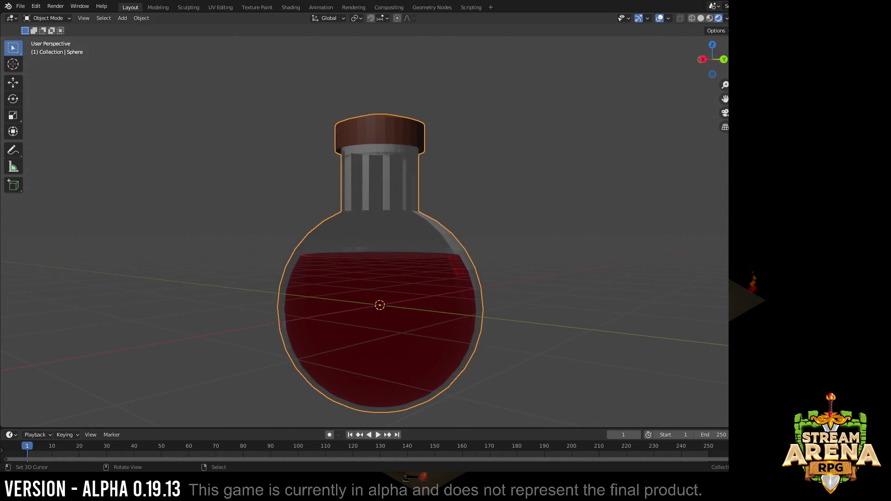
Step: Apply Shade Smooth to the flask and inspect the smoothing from several angles
left_click(141, 19)
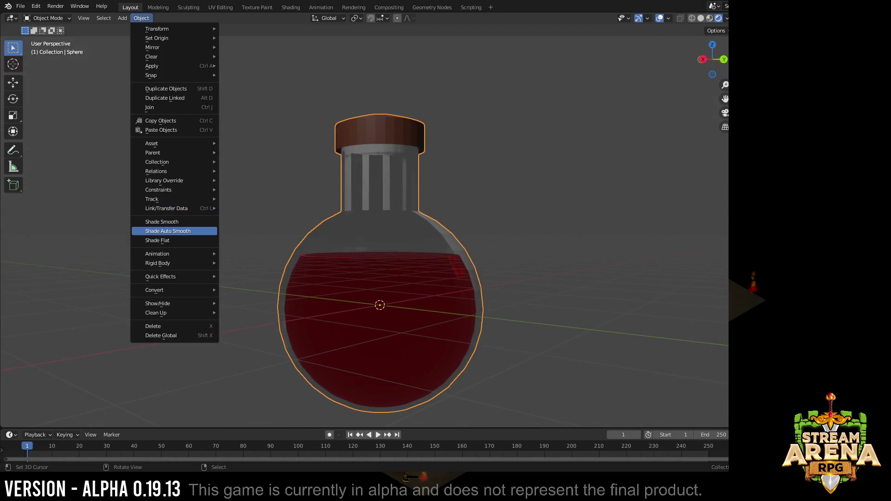
left_click(174, 232)
mouse_move(418, 278)
middle_mouse_down()
mouse_move(417, 209)
mouse_move(432, 174)
mouse_move(446, 209)
mouse_move(431, 264)
mouse_move(432, 229)
mouse_move(417, 327)
middle_mouse_up()
scroll(376, 279, "down", 3)
scroll(376, 278, "up", 4)
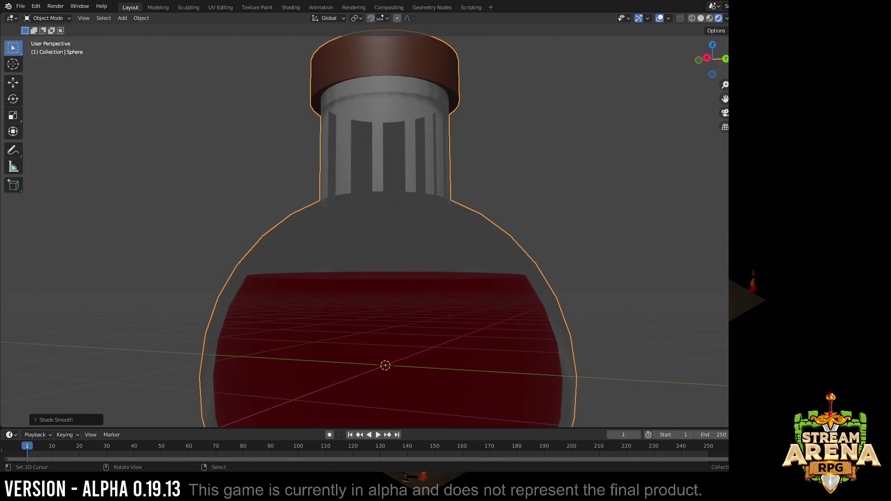
scroll(376, 279, "down", 4)
mouse_move(417, 209)
middle_mouse_down()
mouse_move(418, 314)
mouse_move(418, 209)
middle_mouse_up()
mouse_move(418, 278)
middle_mouse_down()
mouse_move(432, 230)
mouse_move(418, 278)
middle_mouse_up()
scroll(376, 279, "down", 3)
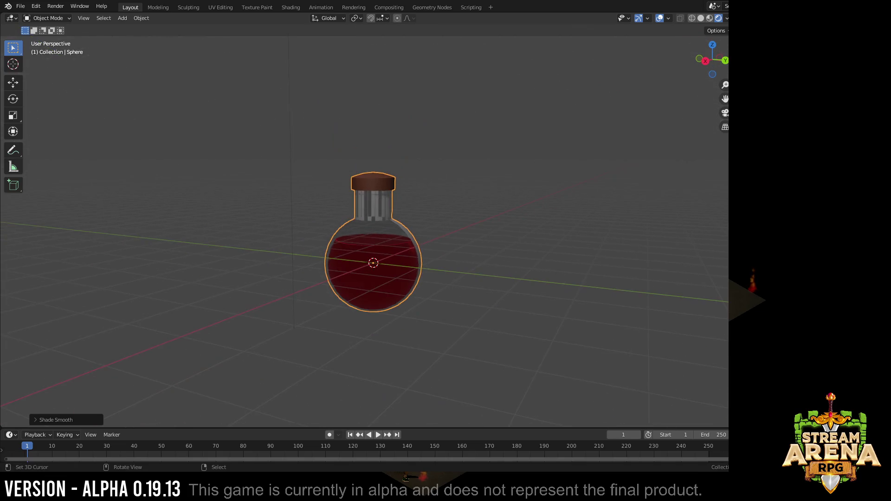
Step: Trackball-rotate the flask, then rotate it again from the front view and enter Edit Mode
key("r")
key("r")
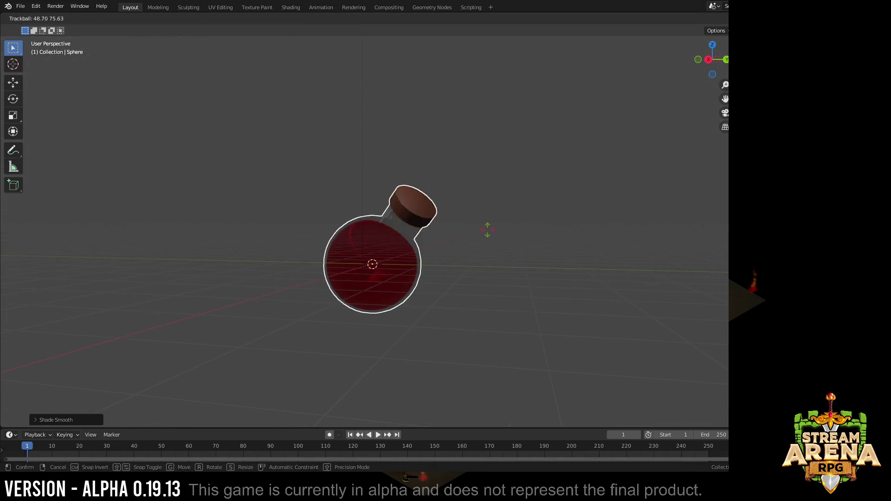
left_click(487, 230)
mouse_move(417, 278)
middle_mouse_down()
mouse_move(446, 265)
mouse_move(390, 230)
middle_mouse_up()
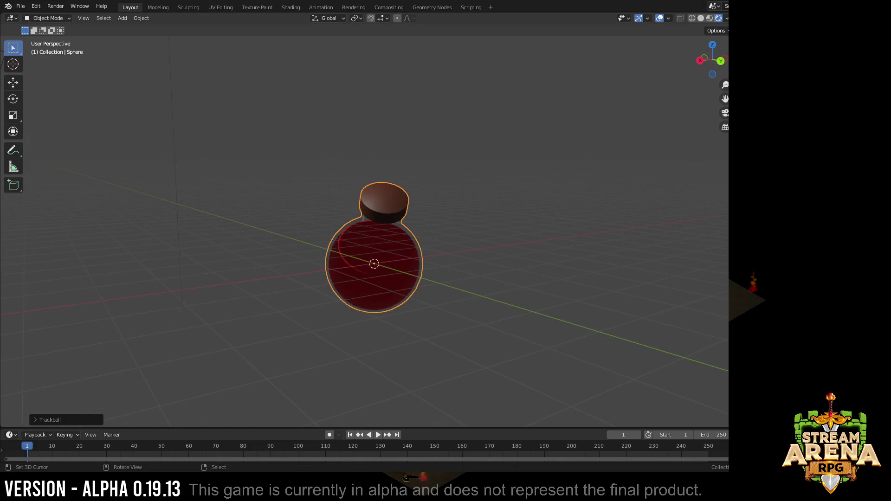
left_click(712, 46)
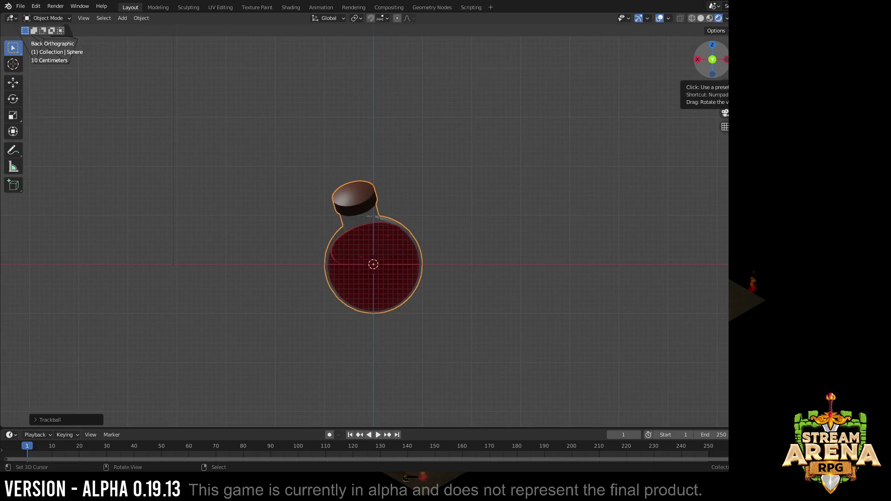
left_click_drag(711, 59, 704, 70)
left_click(705, 54)
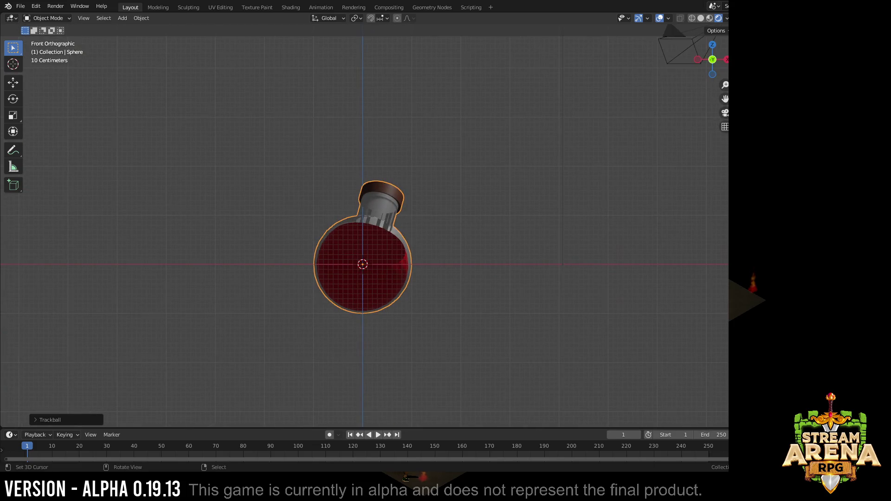
key("r")
key("z")
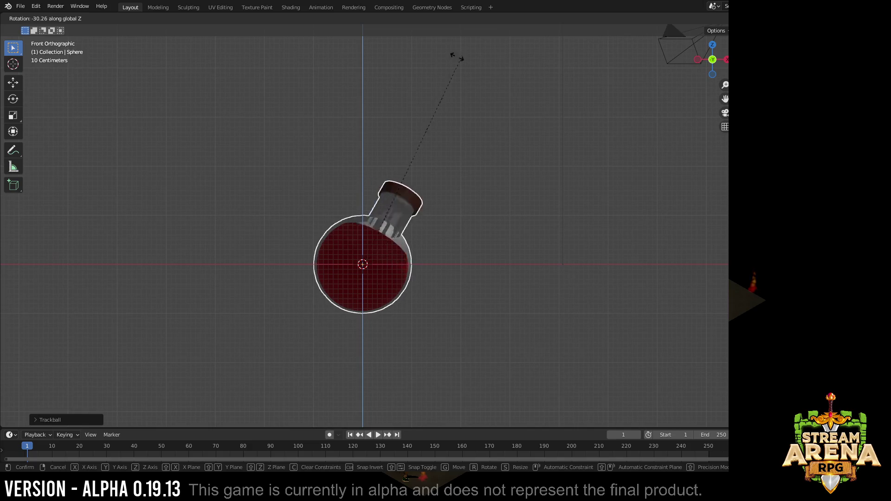
left_click(228, 112)
key("Tab")
middle_click_drag(348, 278, 418, 243)
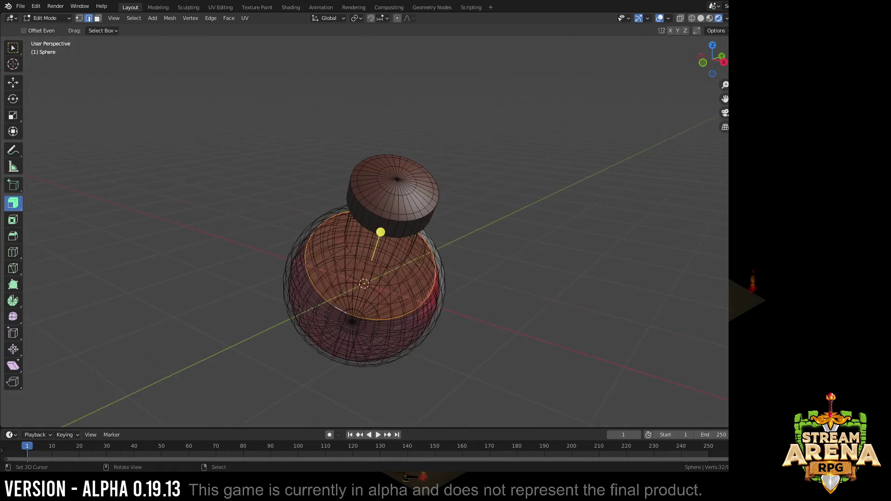
scroll(376, 278, "up", 2)
Step: Select the cork's top faces and extrude them upward
left_click(393, 362, "alt")
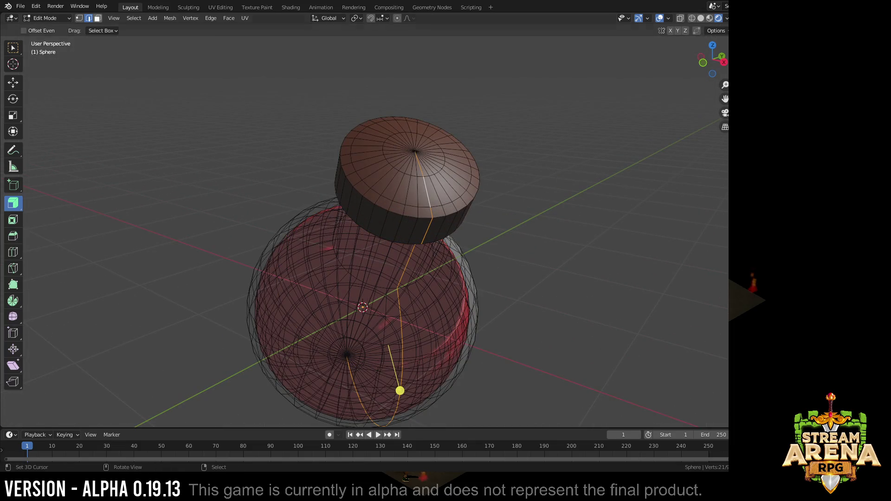
left_click(418, 175, "alt")
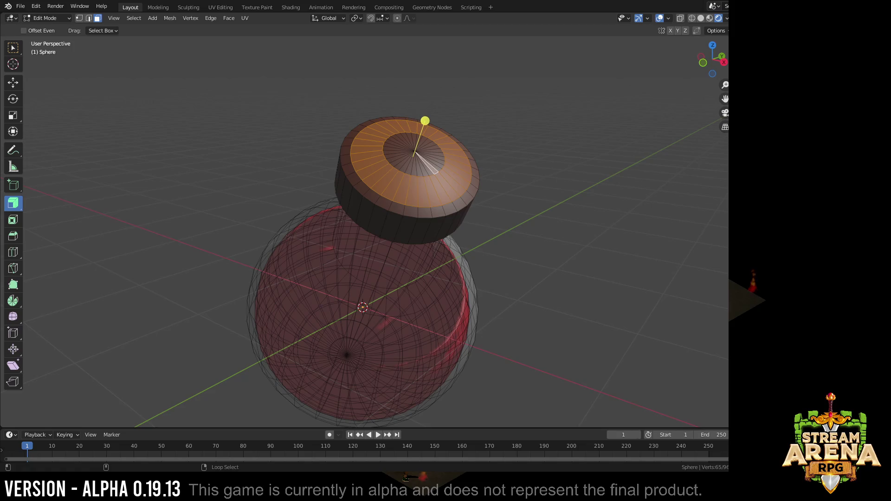
left_click(418, 150, "shift")
left_click_drag(422, 167, 425, 133)
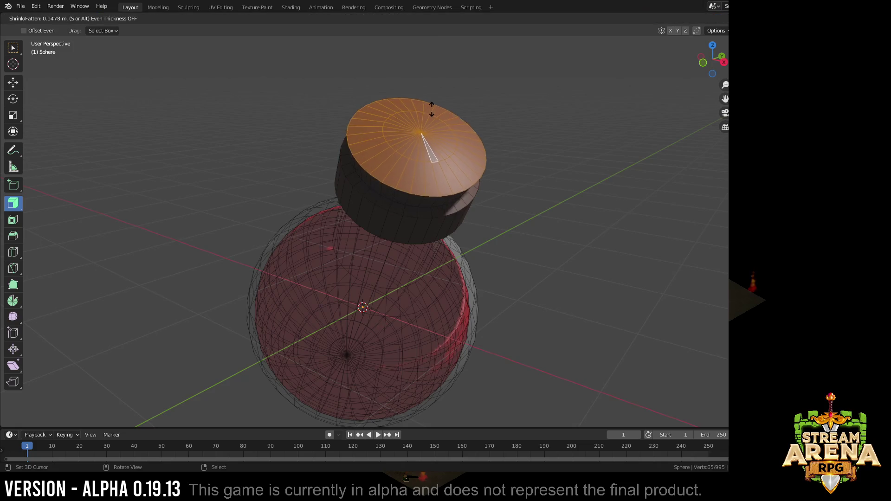
mouse_move(425, 139)
middle_mouse_down()
mouse_move(484, 73)
mouse_move(459, 174)
middle_mouse_up()
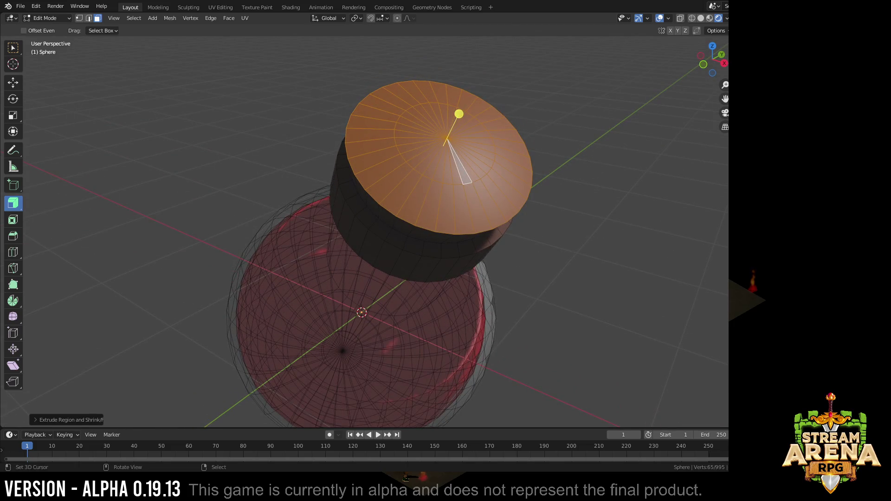
Step: Shrink the cork's top ring inward, extrude and scale it again to form a recessed inner disc
left_click(468, 178)
left_click(429, 174, "alt")
middle_click_drag(428, 174, 435, 163)
left_click_drag(465, 77, 446, 132)
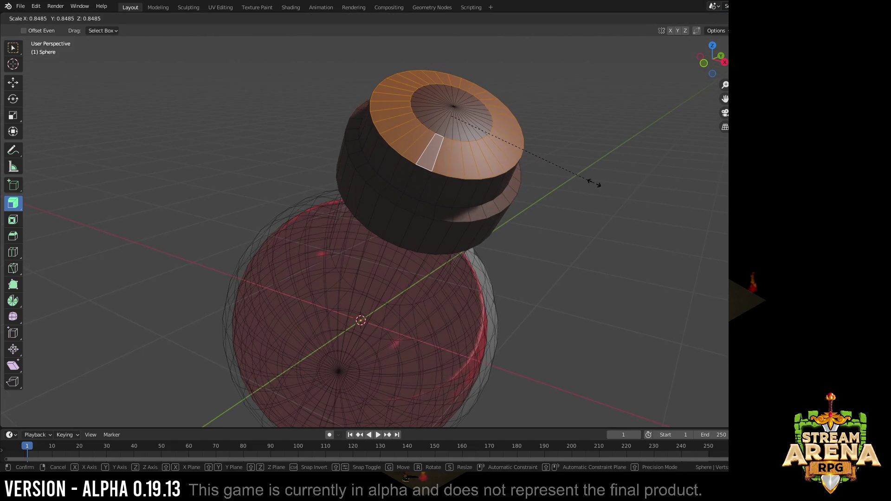
key("alt+s")
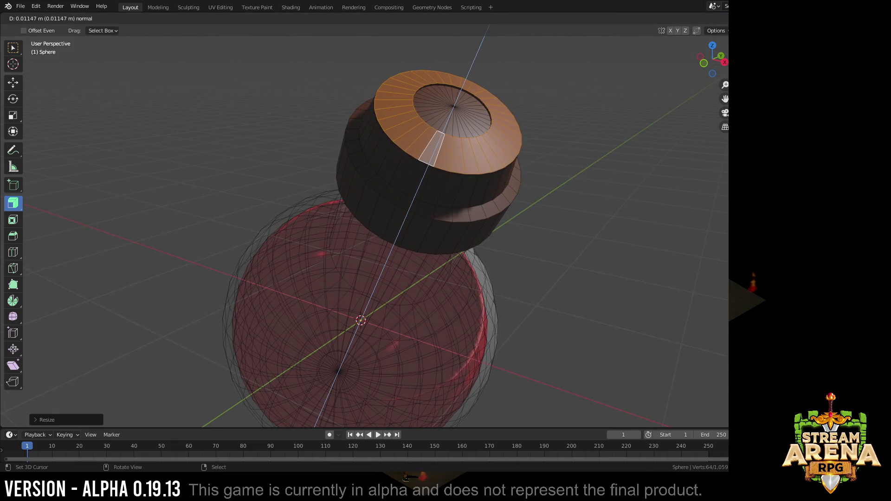
left_click(446, 140)
key("e")
left_click(445, 139)
key("s")
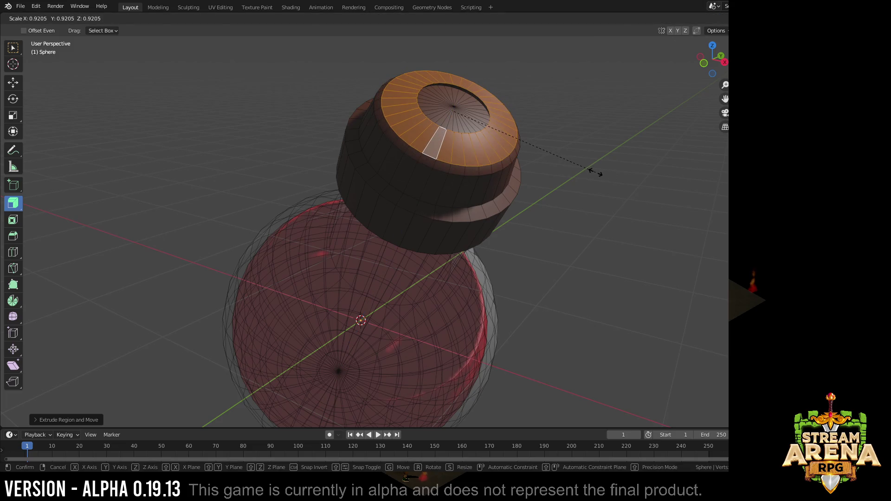
left_click(595, 173)
key("Tab")
scroll(446, 209, "down", 2)
Step: Circle-select the cork's top faces in face mode, then return to Object Mode and view the flask from above
key("Tab")
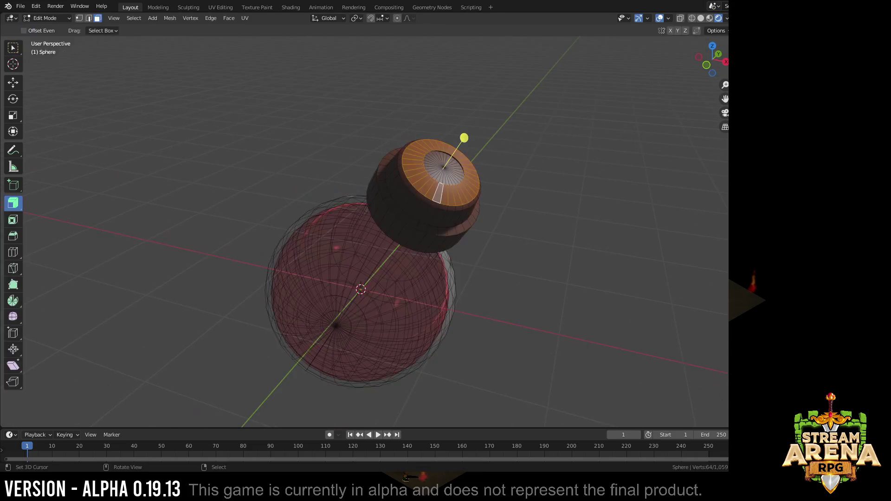
key("3")
key("c")
left_click_drag(442, 169, 487, 174)
right_click(583, 178)
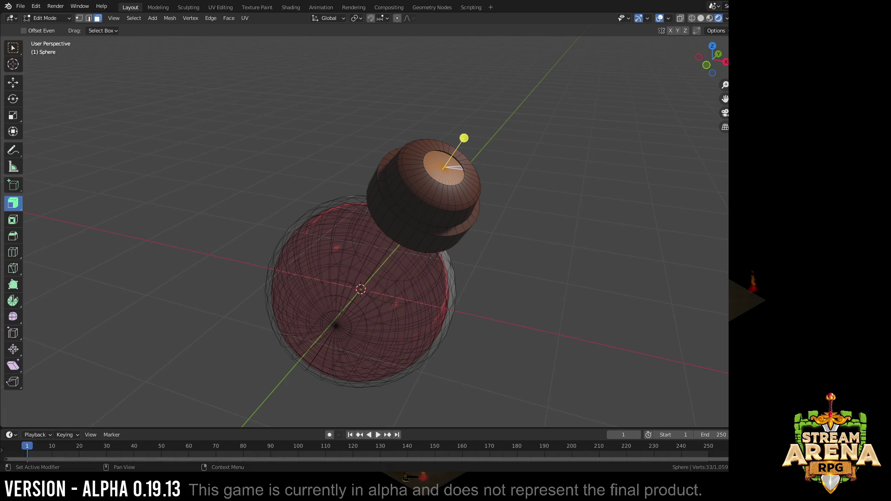
key("Tab")
middle_click_drag(487, 279, 487, 174)
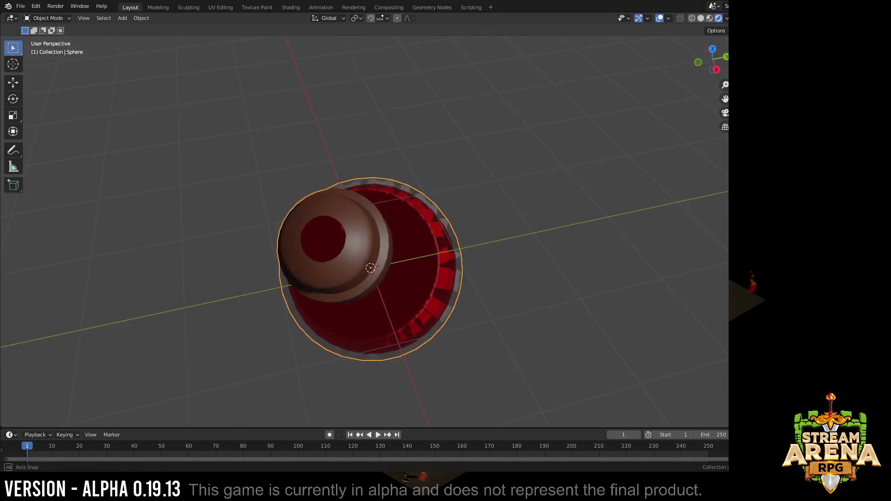
Step: Orbit around the flask and cork from all sides, then reopen the mesh in Edit Mode
middle_click_drag(487, 209, 418, 313)
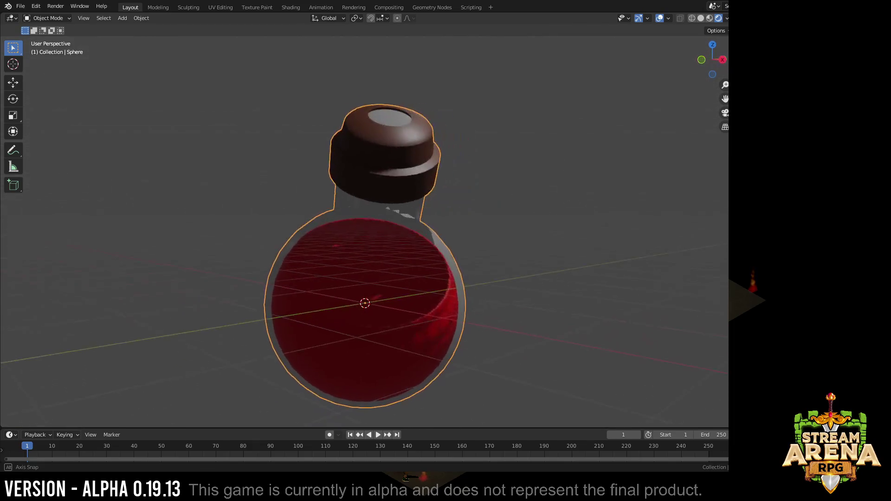
scroll(418, 243, "up", 3)
middle_click_drag(418, 244, 348, 313)
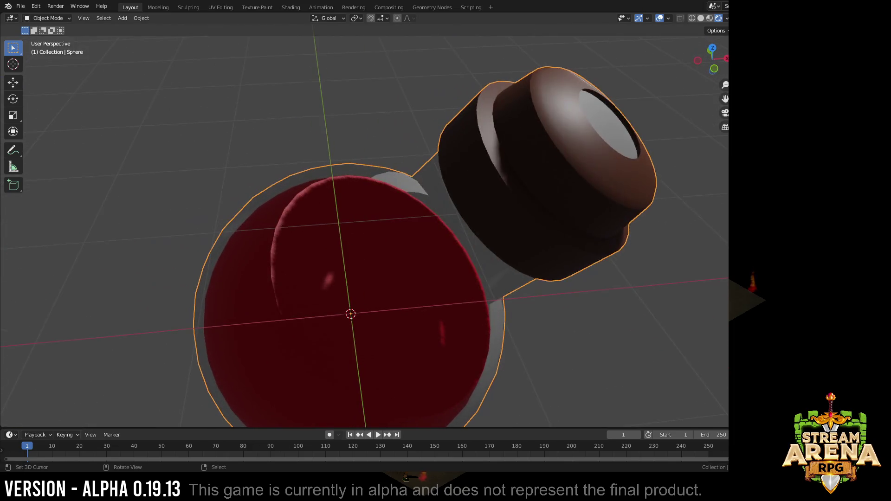
middle_click_drag(418, 244, 348, 278)
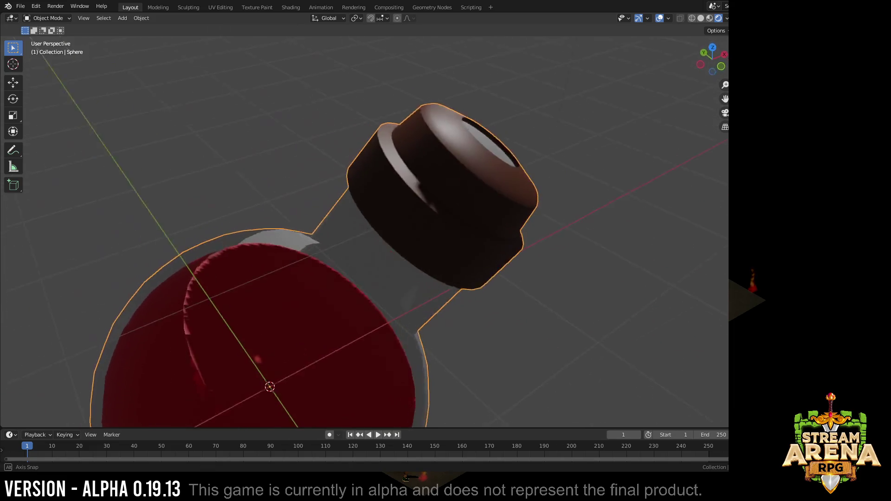
middle_click_drag(418, 244, 313, 313)
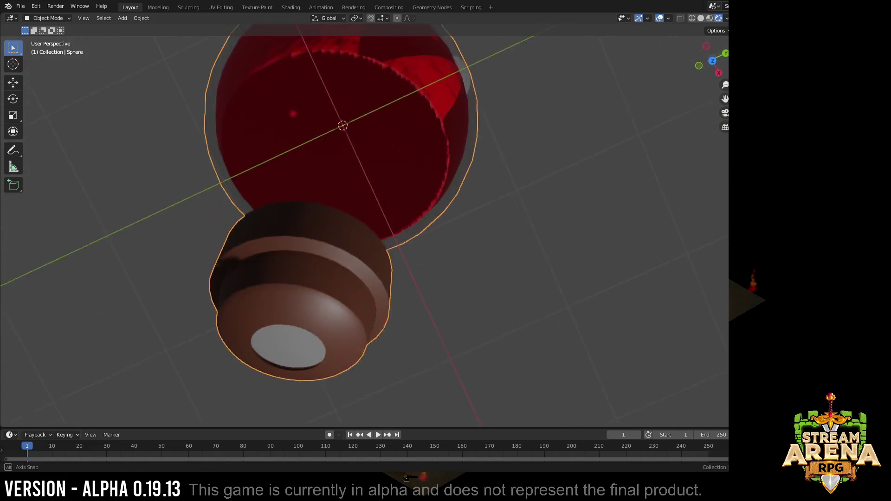
middle_click_drag(417, 243, 348, 313)
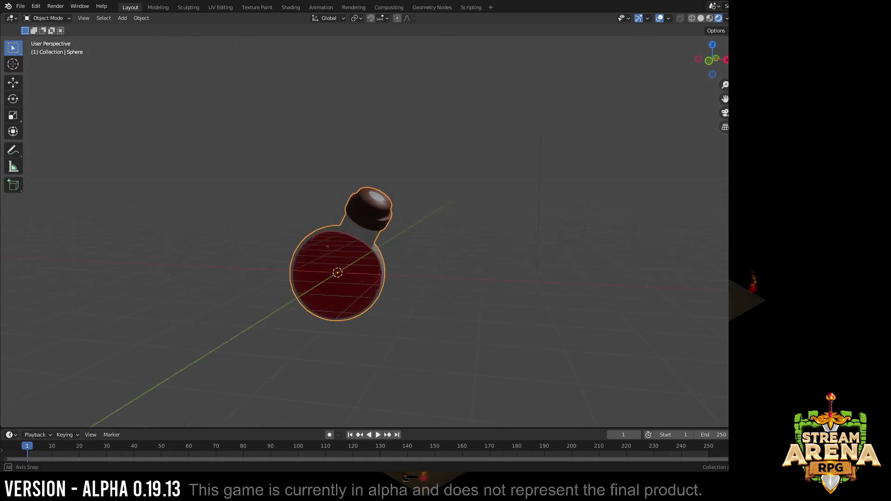
middle_click_drag(418, 244, 383, 292)
key("Tab")
key("Tab")
middle_click_drag(418, 243, 362, 292)
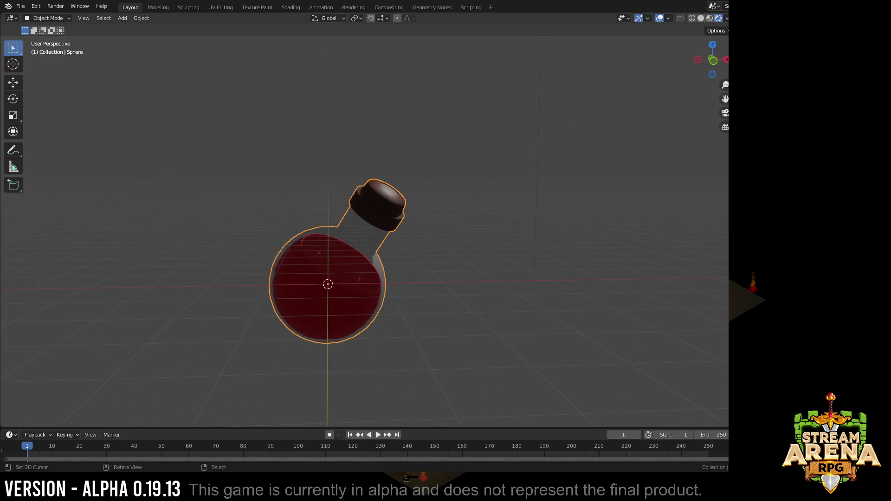
middle_click_drag(418, 244, 390, 195)
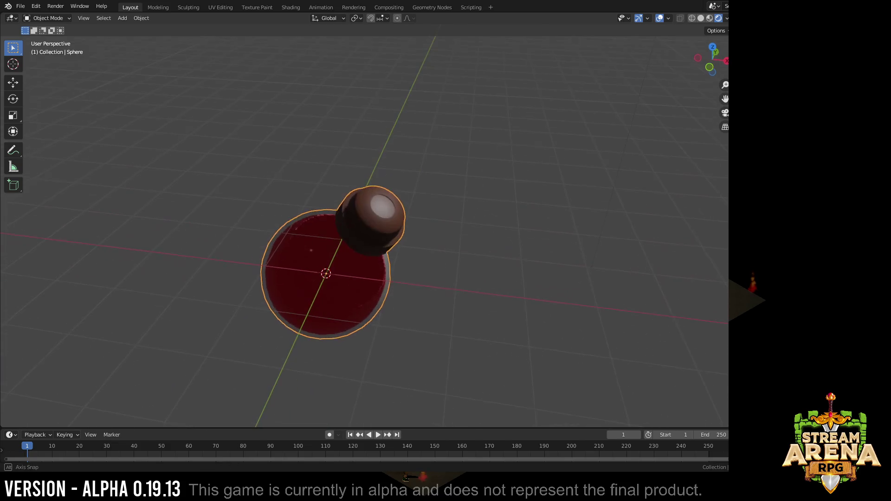
key("Tab")
scroll(348, 243, "up", 3)
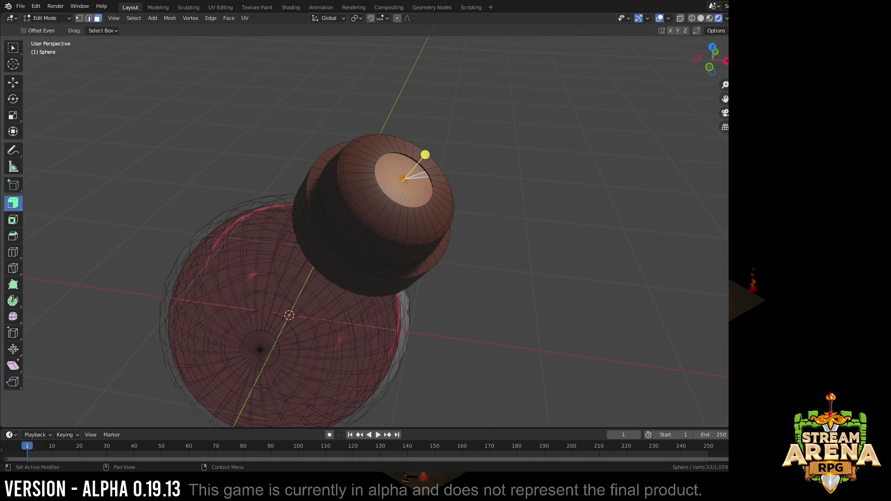
scroll(348, 243, "up", 2)
Step: Select the cork's top faces with linked selection, then return to Object Mode and review the flask
key("Tab")
mouse_move(362, 250)
middle_mouse_down()
mouse_move(362, 209)
mouse_move(376, 251)
middle_mouse_up()
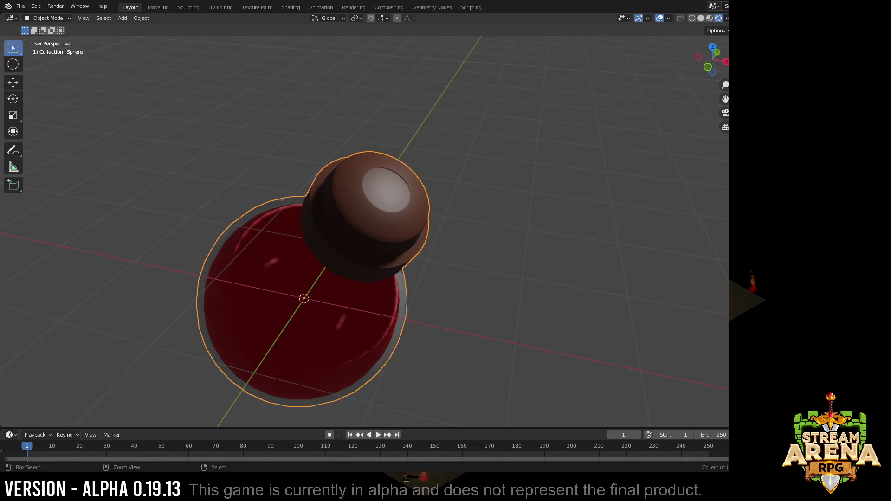
key("Tab")
key("Tab")
key("Tab")
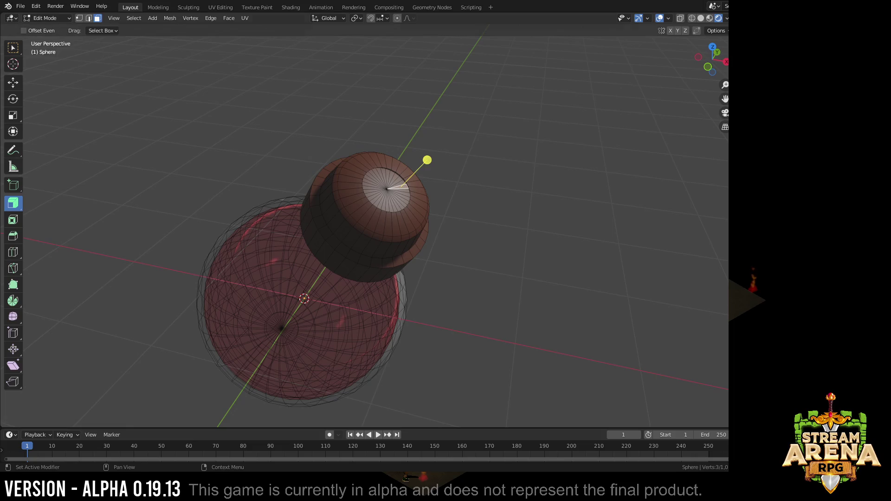
left_click(398, 184)
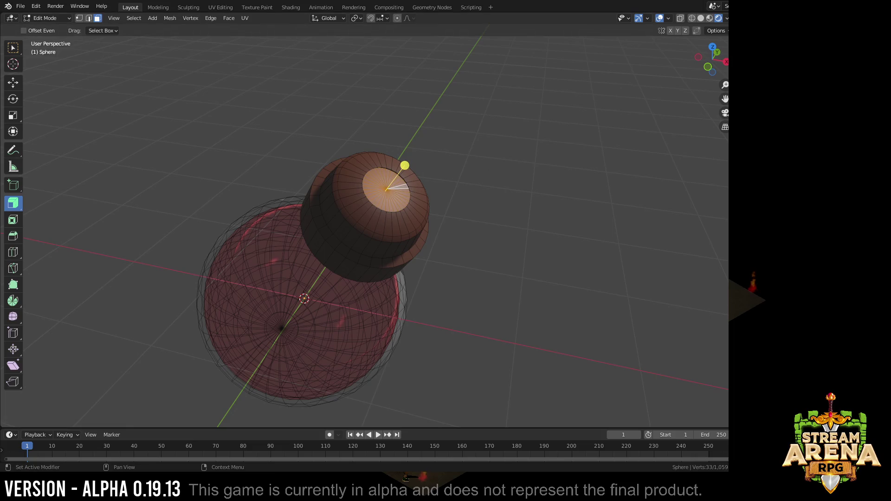
key("l")
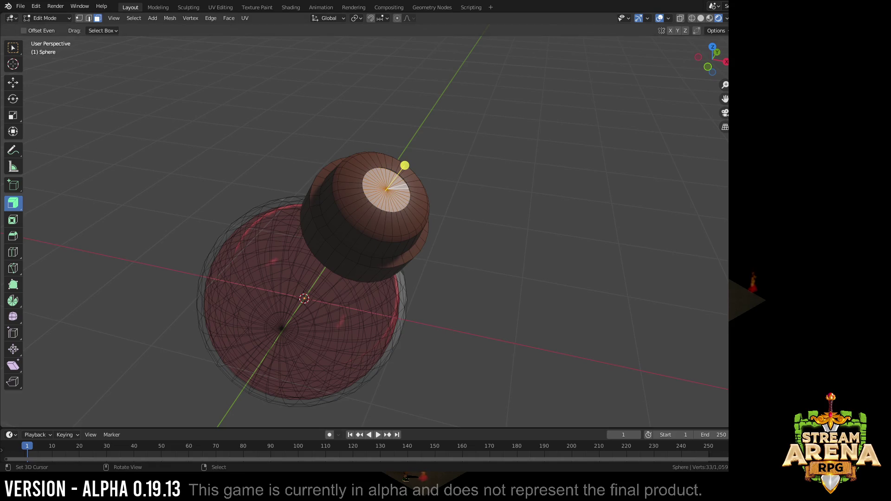
key("Tab")
middle_click_drag(405, 166, 376, 208)
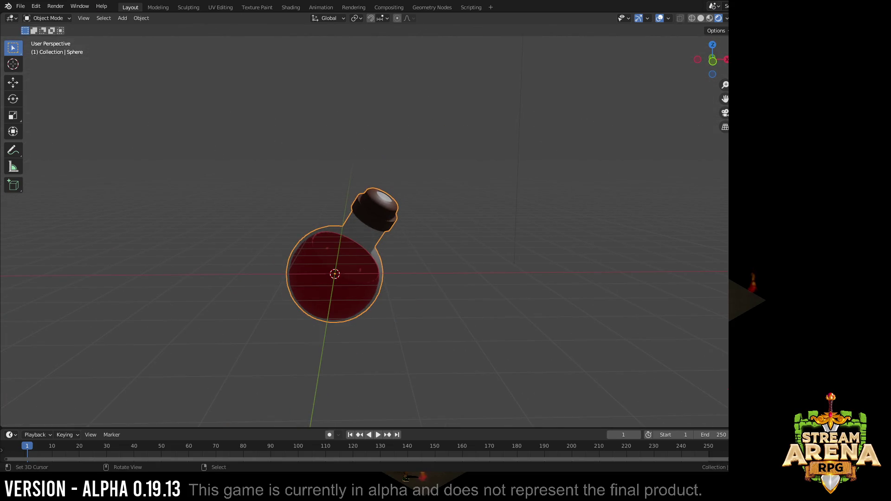
mouse_move(376, 209)
middle_mouse_down()
mouse_move(389, 223)
mouse_move(404, 208)
mouse_move(390, 195)
mouse_move(376, 208)
mouse_move(390, 237)
mouse_move(376, 292)
middle_mouse_up()
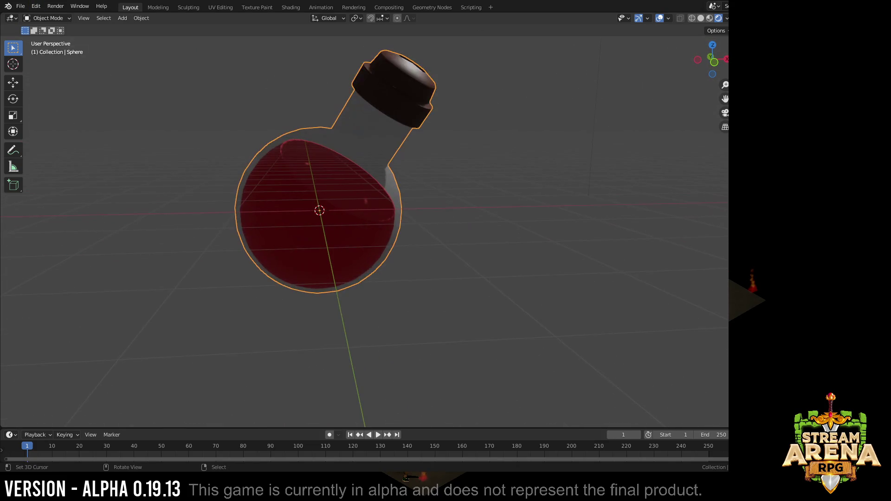
Step: Save the scene via File > Save and rename the flask object to Potion
left_click(21, 7)
key("Escape")
left_click(21, 7)
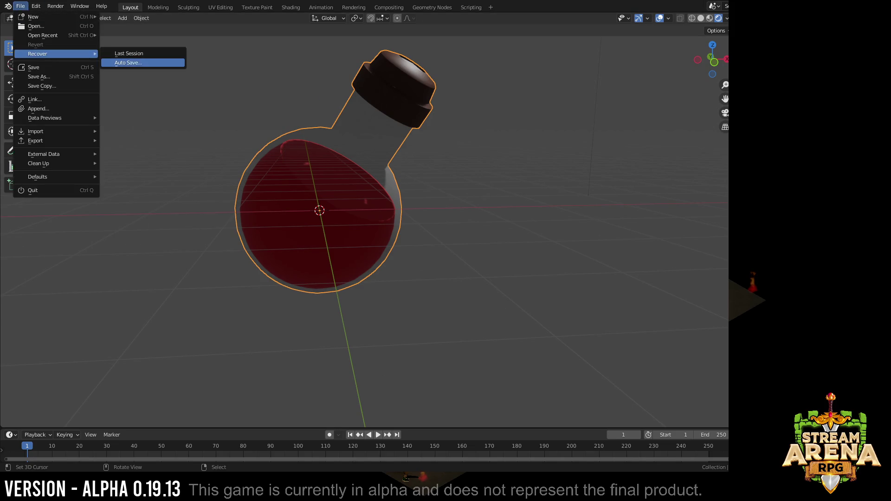
left_click(33, 67)
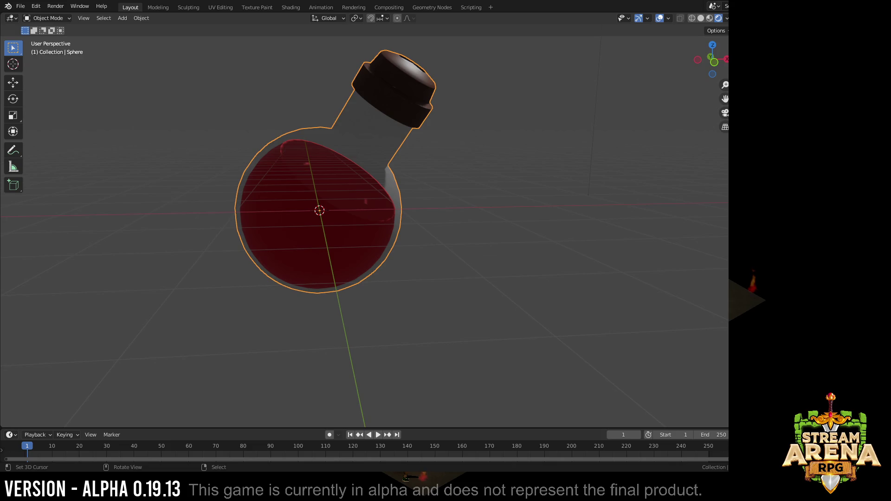
middle_click_drag(348, 244, 418, 230)
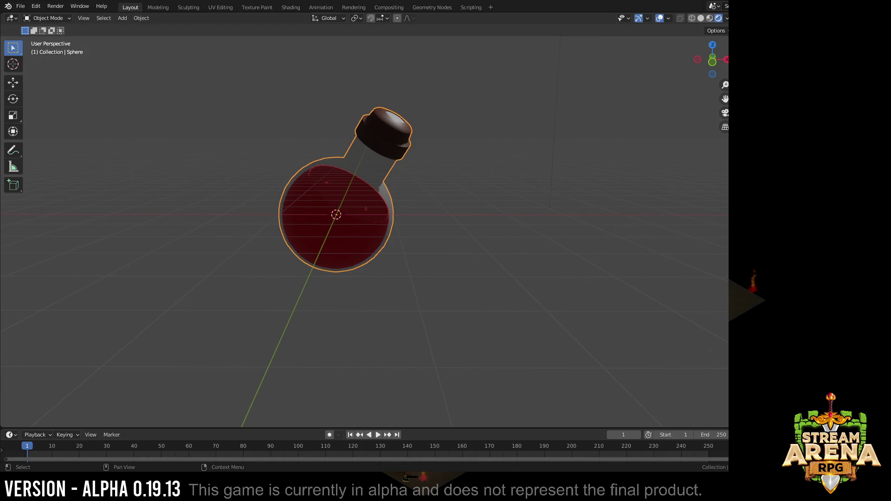
key("Return")
Step: Add an Ico Sphere for the orb and scale it in Edit Mode
left_click(121, 17)
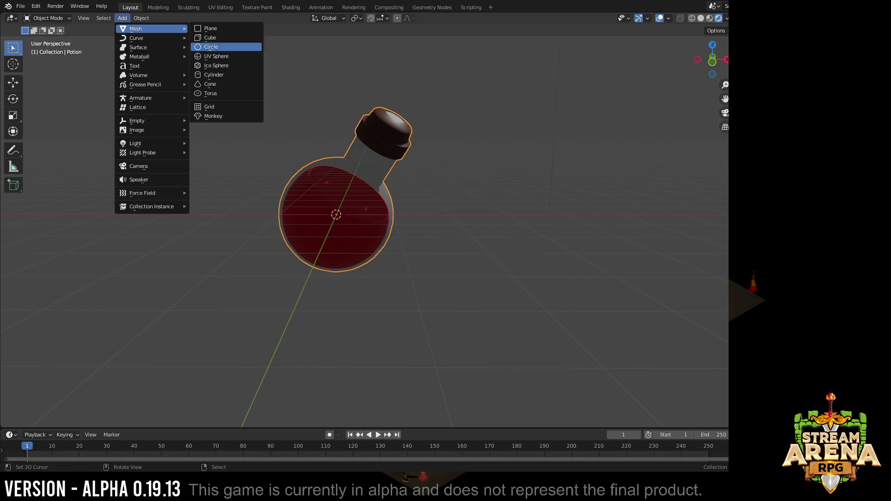
left_click(226, 65)
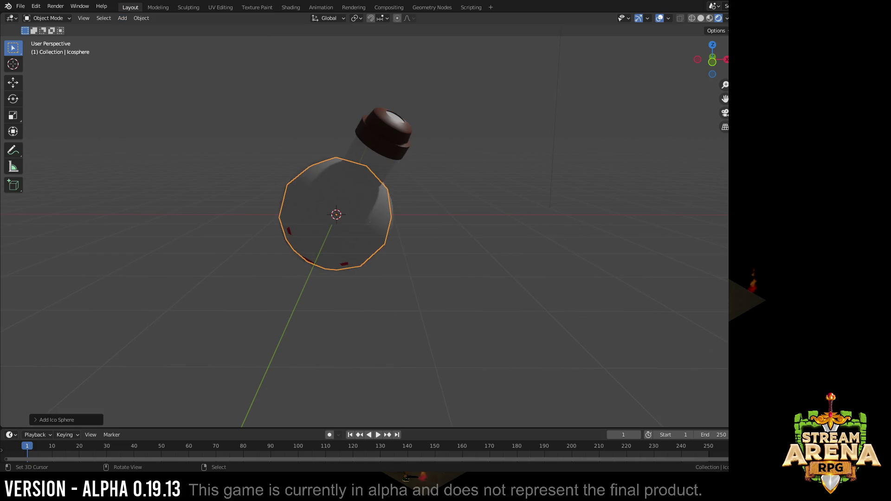
key("Tab")
scroll(334, 217, "up", 4)
key("Tab")
key("Tab")
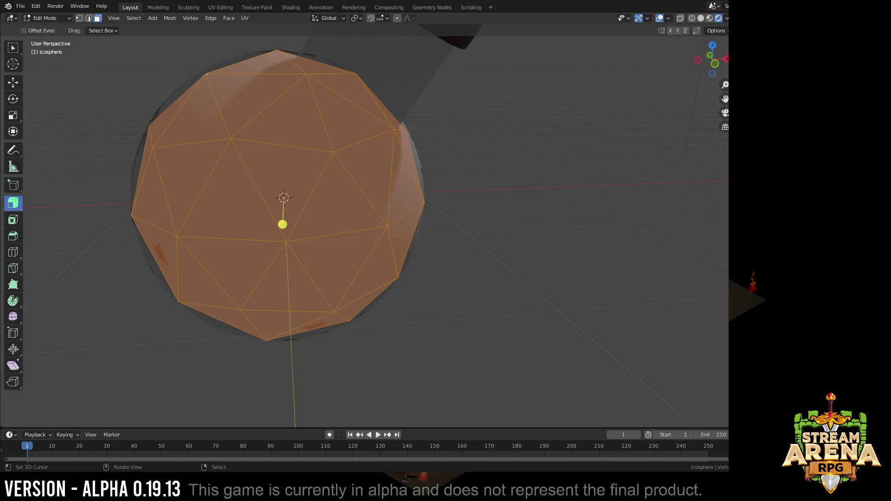
key("s")
left_click(416, 201)
key("Tab")
scroll(335, 209, "down", 3)
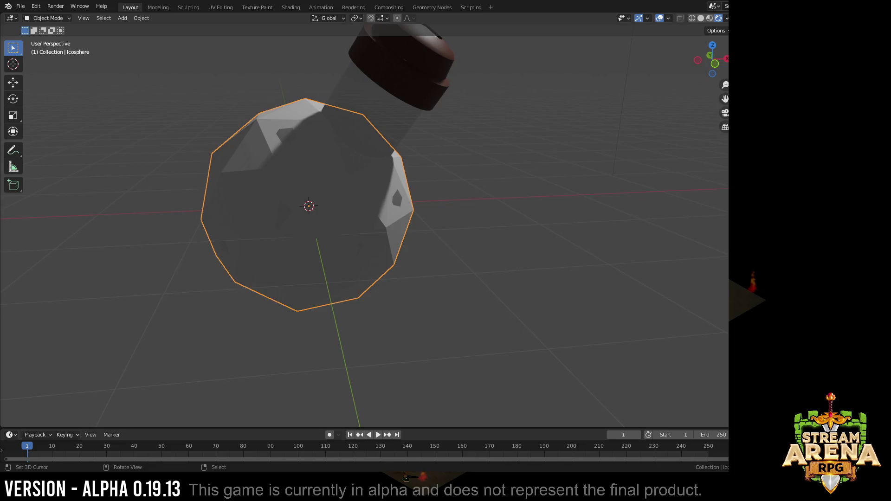
Step: Shade the icosphere smooth and switch to Texture Paint mode
left_click(141, 18)
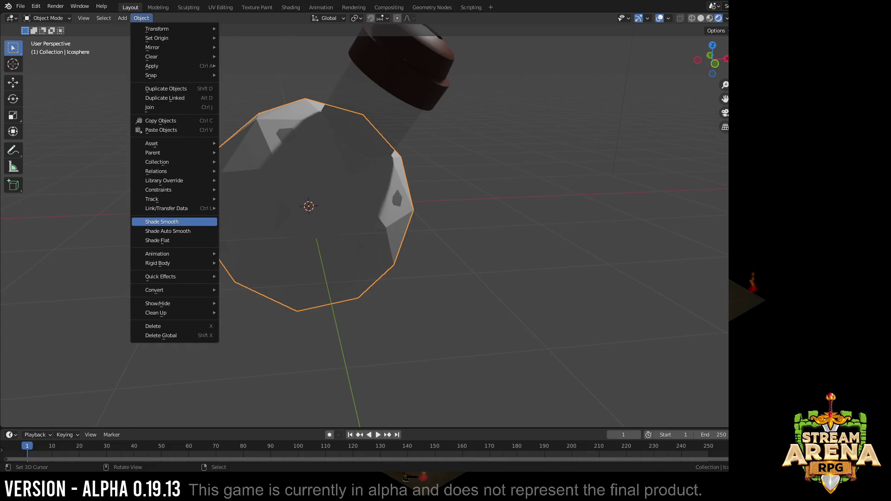
left_click(162, 221)
key("Tab")
key("Tab")
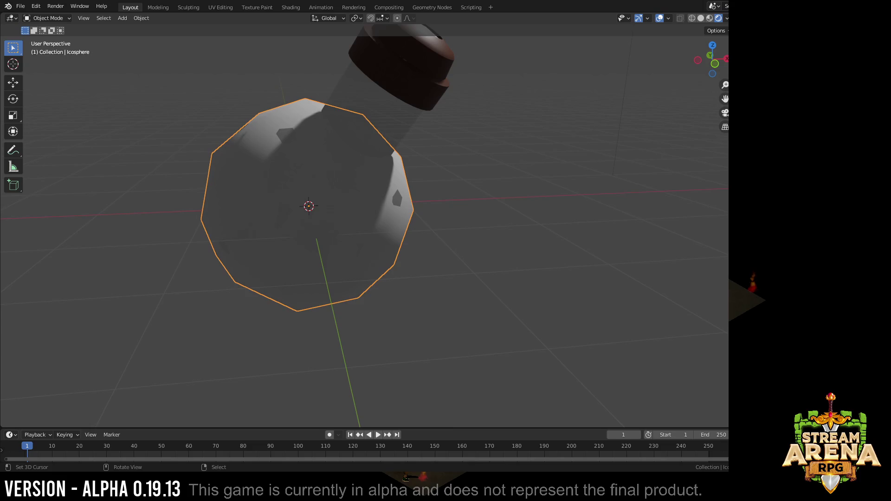
key("Tab")
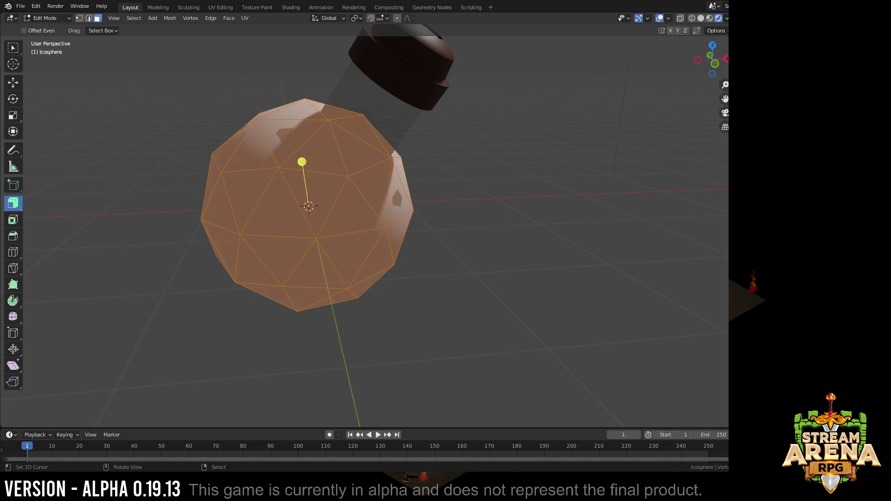
left_click(47, 18)
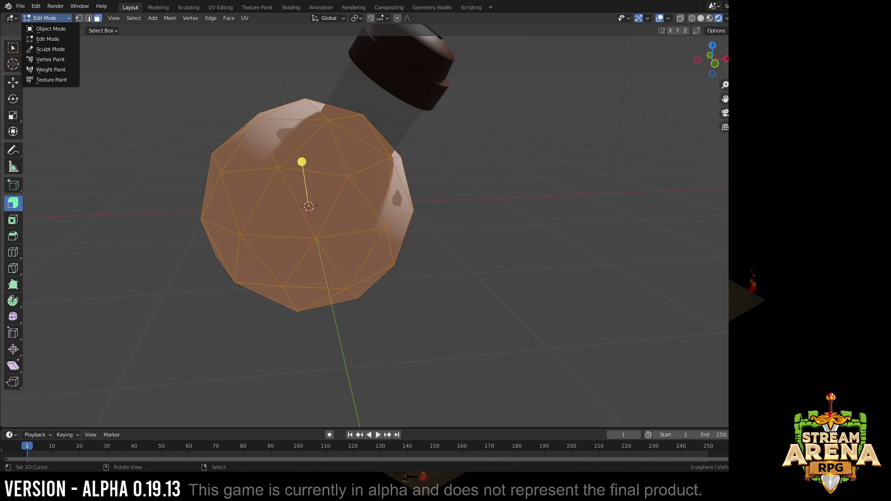
left_click(51, 79)
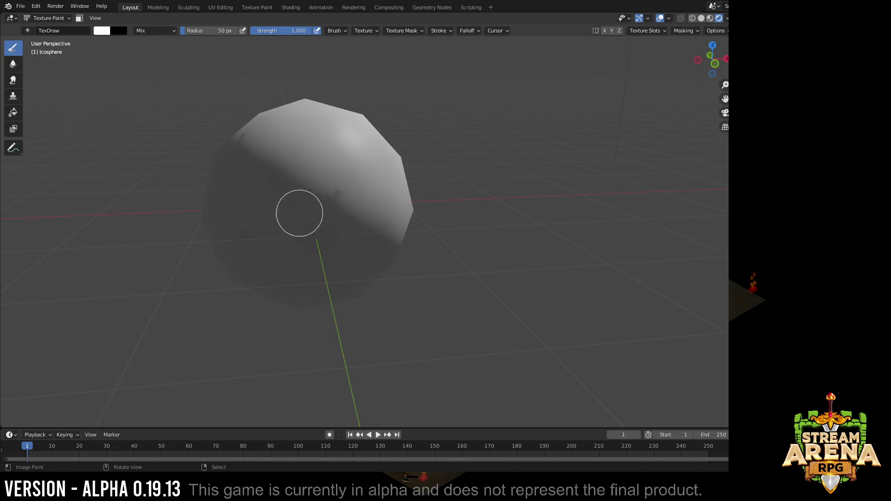
Step: Try a paint stroke on the sphere, hit the missing-texture warning, and check the brush texture options
left_click(296, 150)
key("Tab")
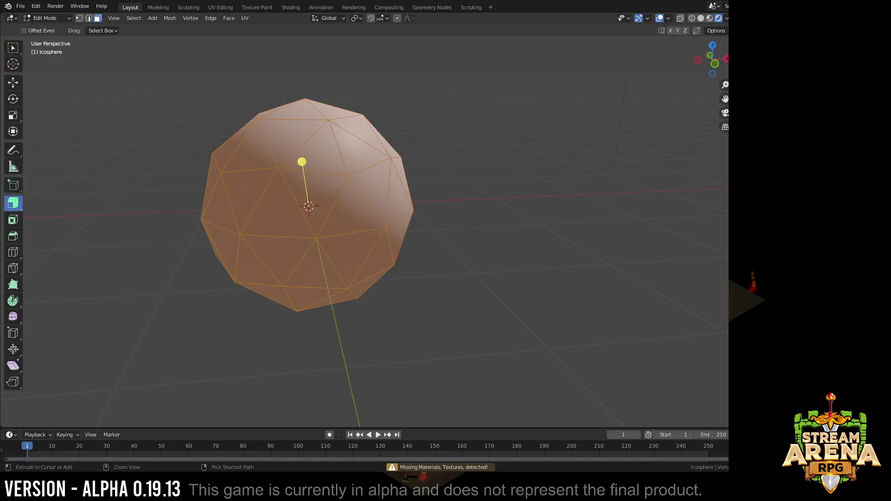
key("Tab")
middle_click_drag(241, 69, 390, 139)
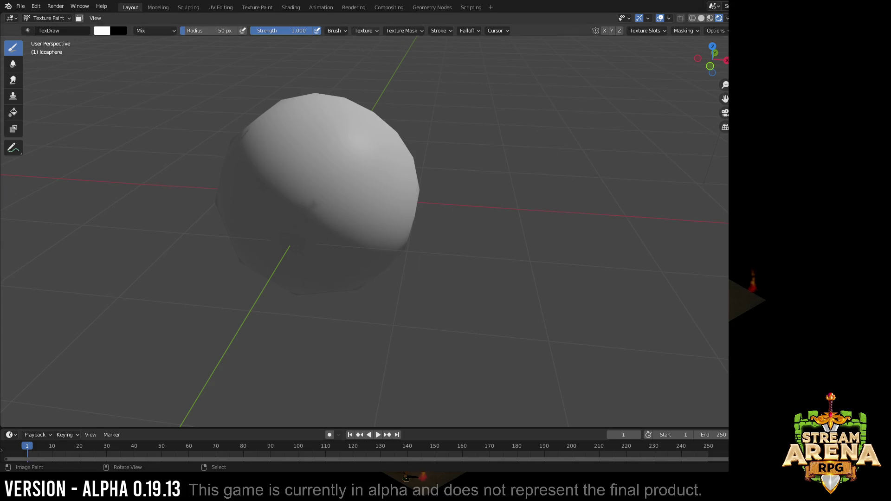
left_click(365, 30)
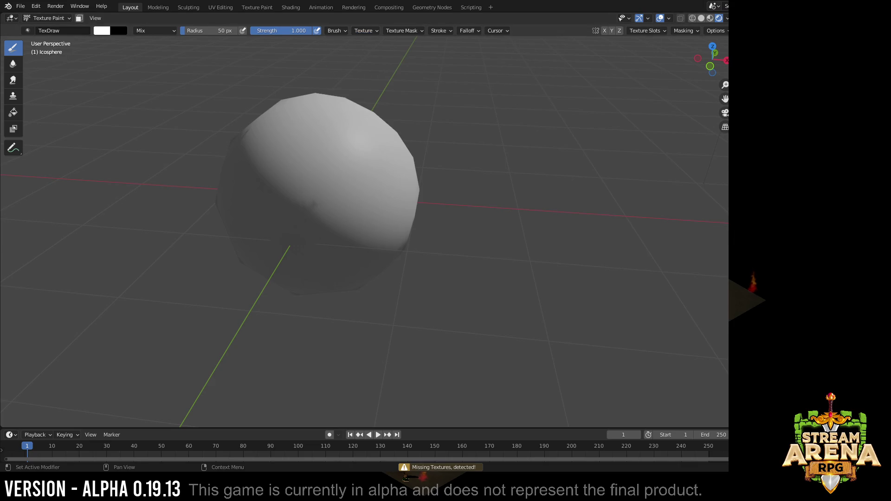
Step: Add an Image Texture paint slot from the Shift+A list
key("shift+a")
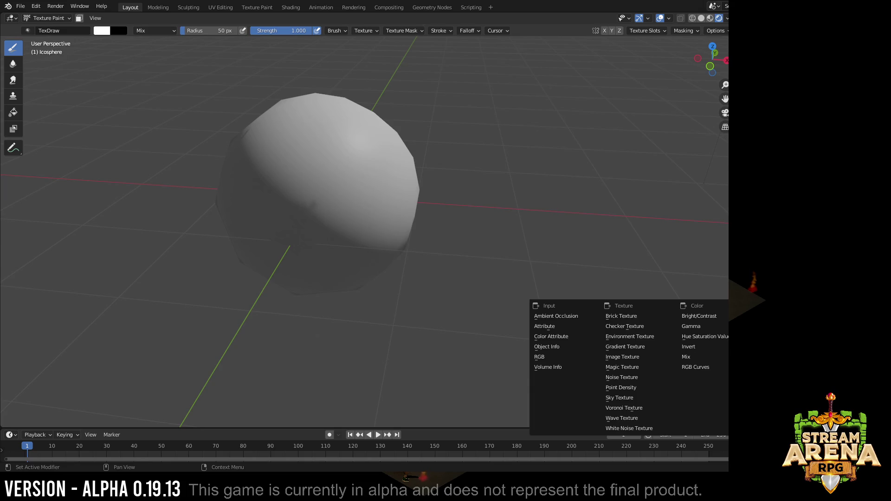
key("Escape")
key("shift+a")
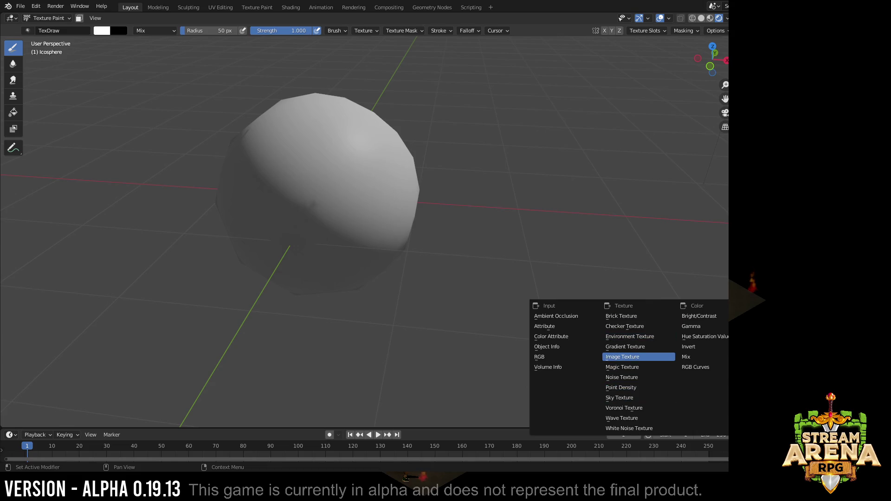
left_click(622, 356)
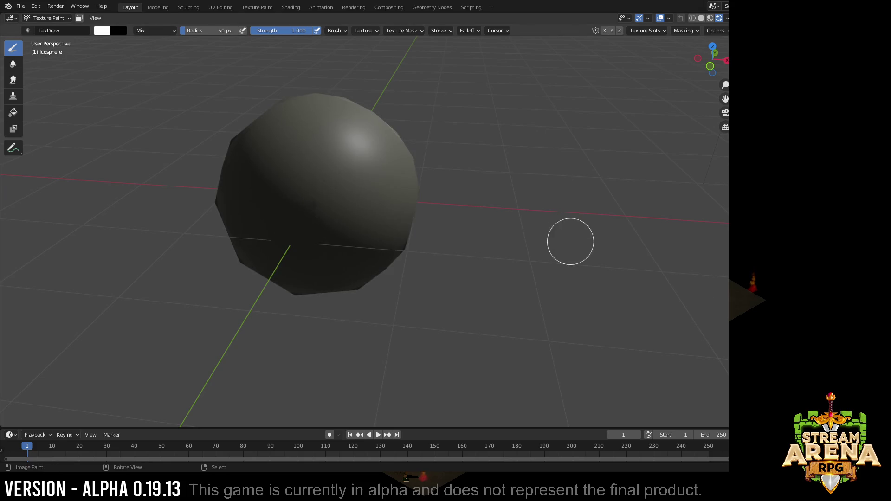
Step: Paint two test strokes on the sphere and undo them
left_click_drag(239, 160, 345, 160)
key("ctrl+z")
mouse_move(349, 234)
middle_mouse_down()
mouse_move(327, 209)
mouse_move(381, 193)
middle_mouse_up()
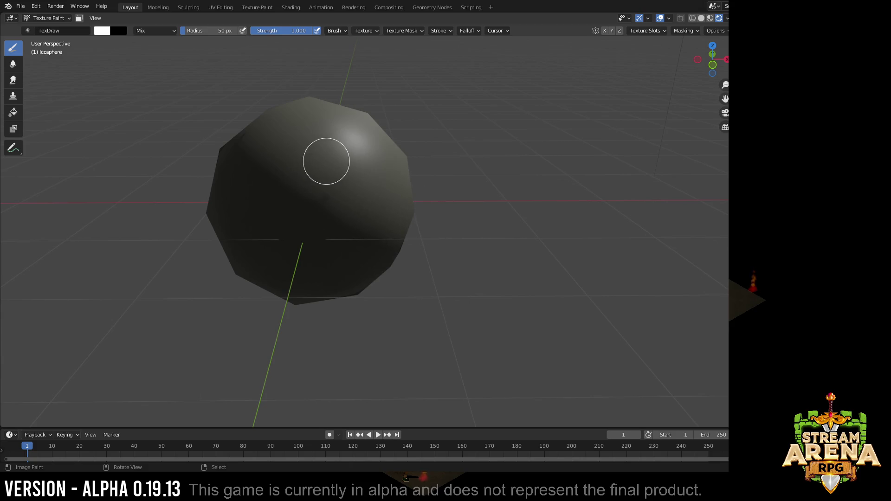
left_click_drag(283, 188, 400, 209)
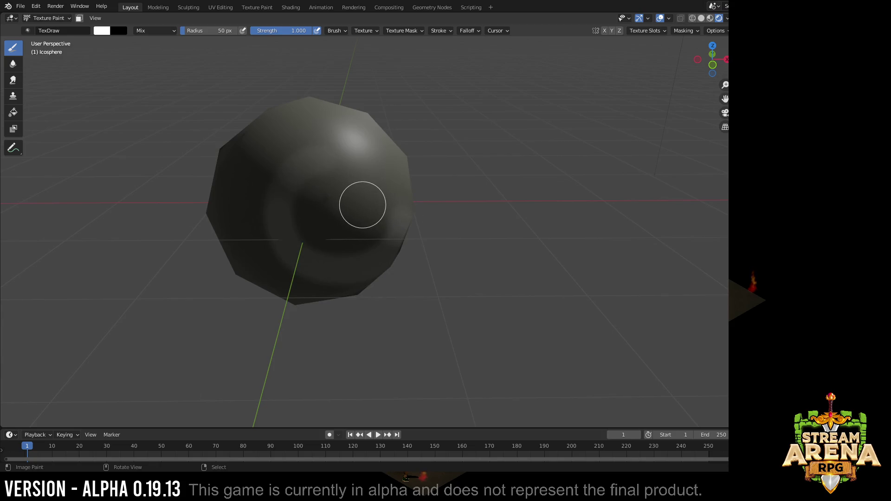
key("ctrl+z")
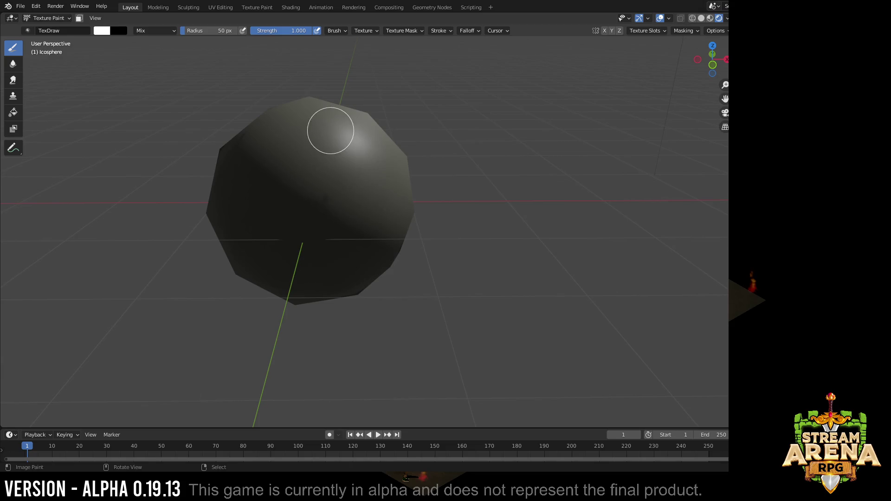
Step: Resize the brush twice down to a 19 px radius and paint a curved arc
key("f")
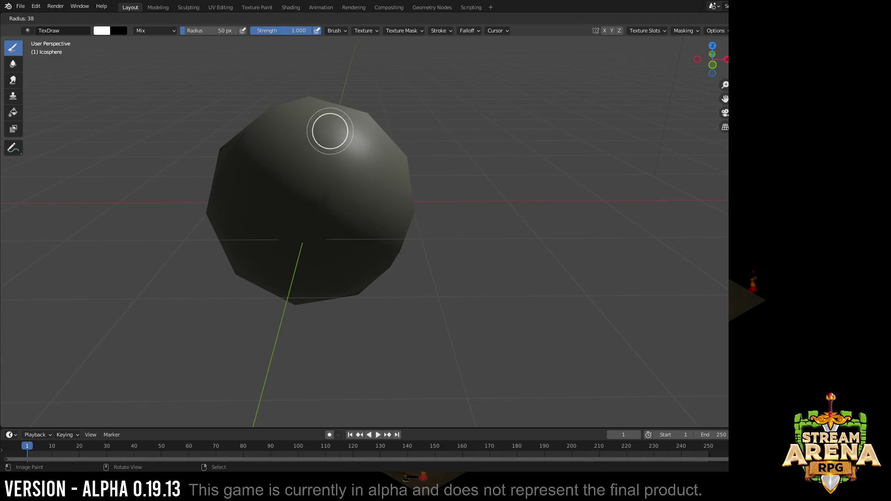
left_click(330, 129)
key("f")
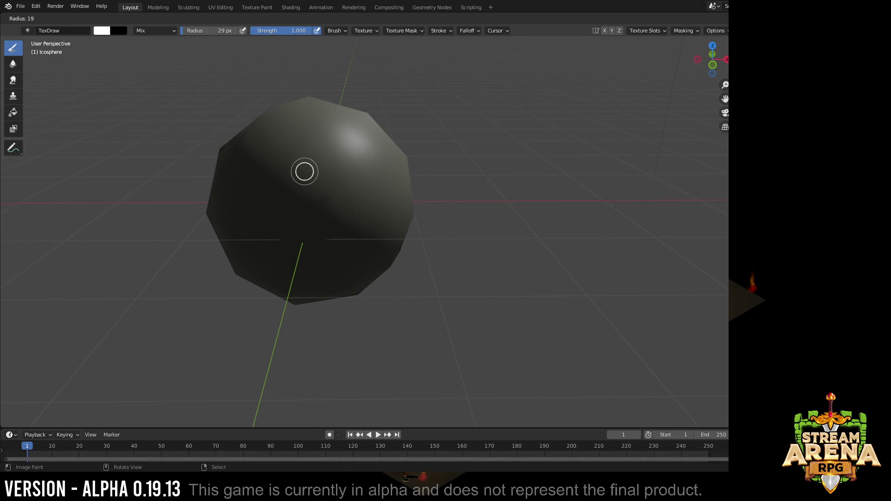
left_click(304, 171)
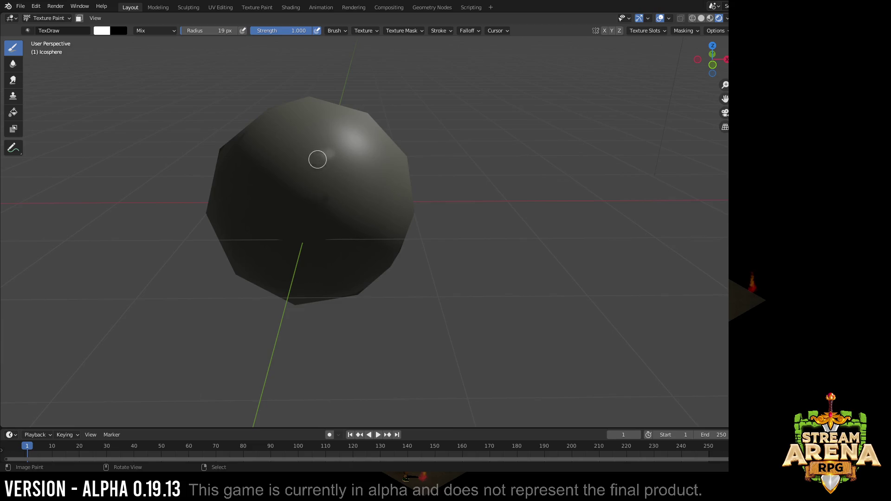
left_click_drag(317, 160, 299, 226)
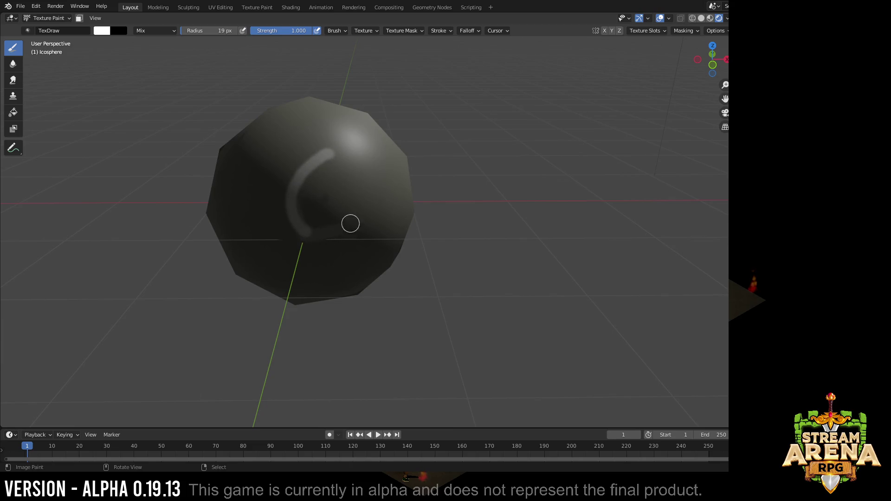
Step: Enable radius pressure sensitivity and paint a light spiral swirl on the dark sphere
key("ctrl+z")
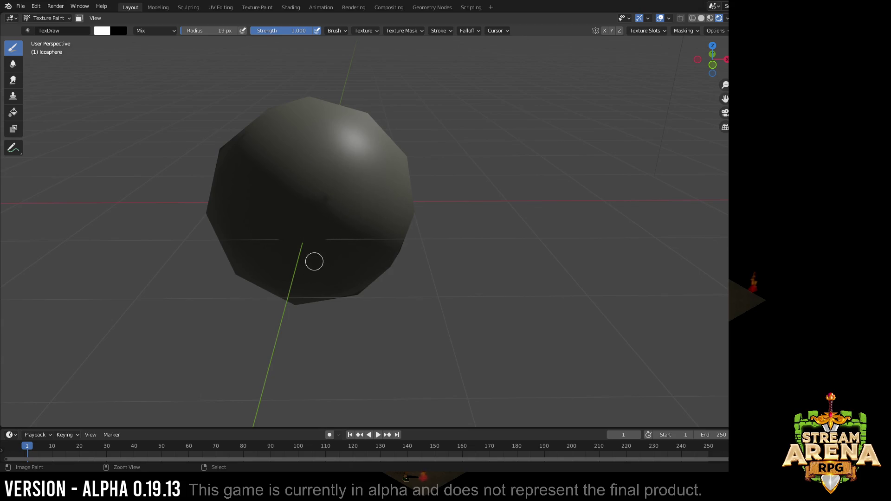
mouse_move(288, 188)
left_mouse_down()
mouse_move(328, 195)
mouse_move(293, 195)
mouse_move(327, 230)
mouse_move(351, 202)
mouse_move(345, 174)
left_mouse_up()
left_click(242, 30)
mouse_move(321, 159)
left_mouse_down()
mouse_move(290, 184)
mouse_move(307, 229)
left_mouse_up()
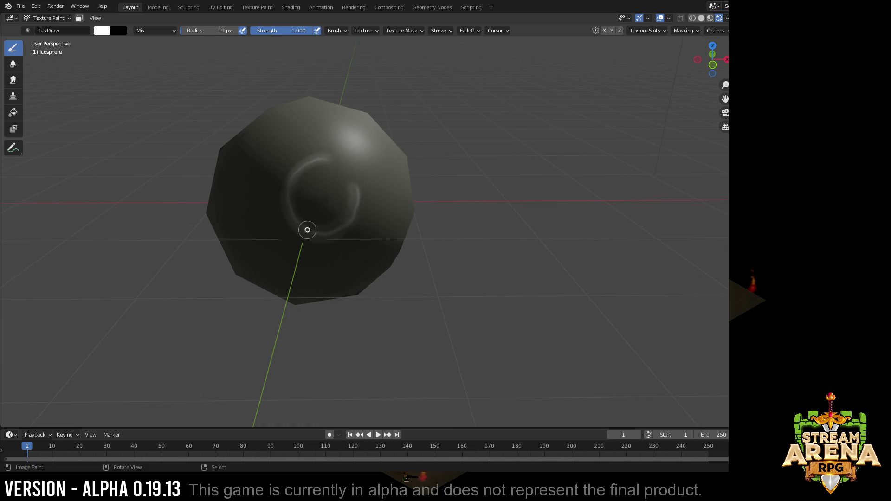
left_click_drag(357, 204, 356, 216)
mouse_move(310, 187)
left_mouse_down()
mouse_move(334, 178)
mouse_move(345, 198)
mouse_move(317, 215)
left_mouse_up()
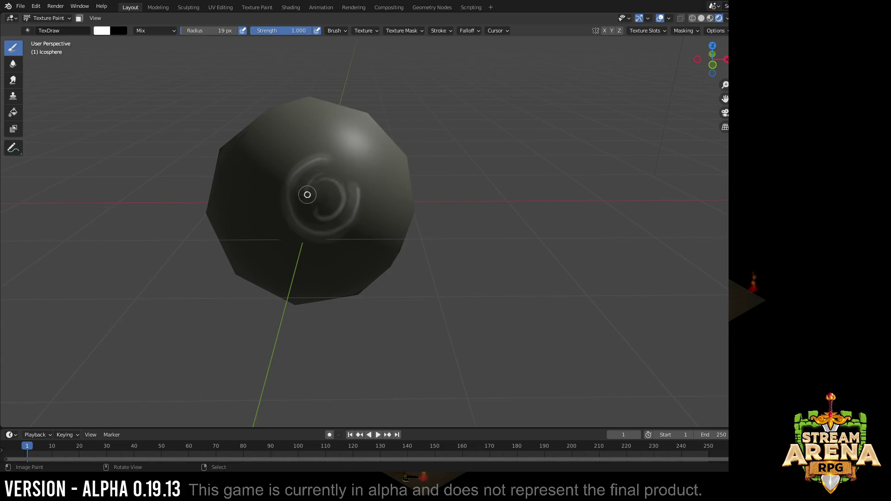
left_click_drag(317, 192, 316, 223)
Step: Add faint streaks and dashes beside the swirl and on the sphere's other side
left_click_drag(387, 168, 392, 204)
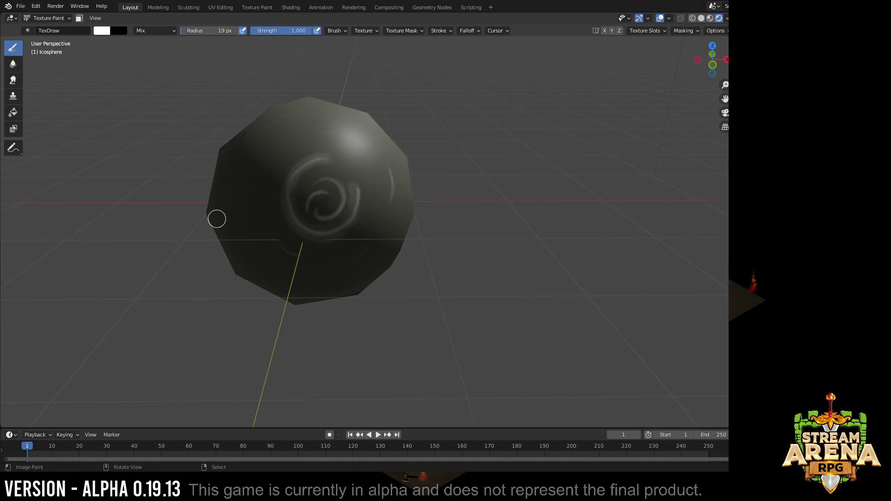
middle_click_drag(216, 219, 217, 239)
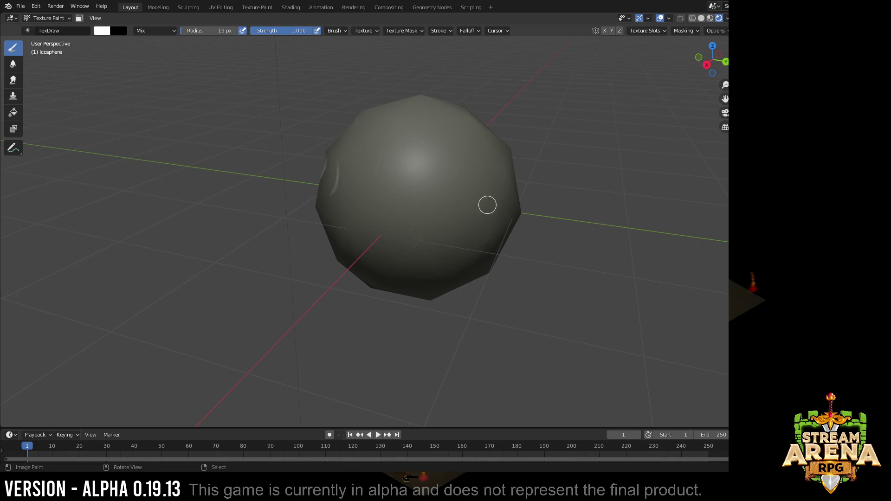
left_click_drag(491, 206, 473, 216)
left_click_drag(486, 159, 474, 147)
left_click_drag(447, 112, 456, 129)
left_click_drag(404, 275, 417, 281)
middle_click_drag(515, 134, 400, 127)
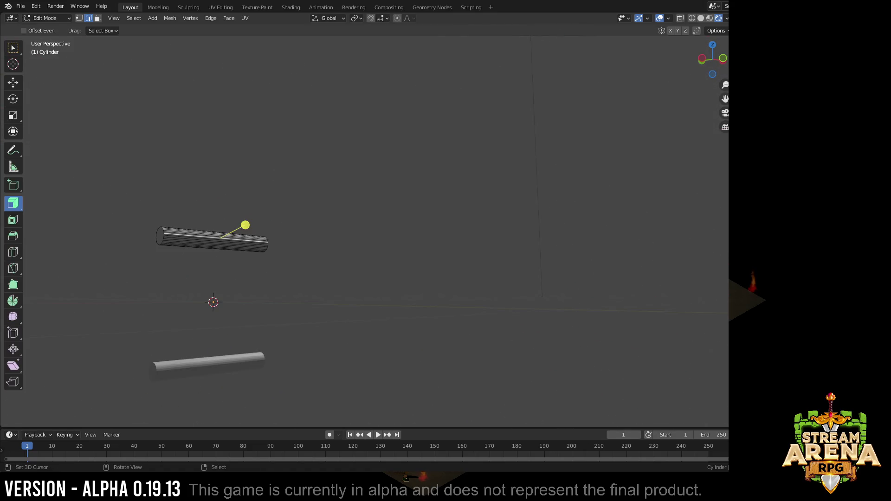
Step: Extrude the rod's edge down along Z twice so the paper sheet reaches the lower rod
key("e")
key("z")
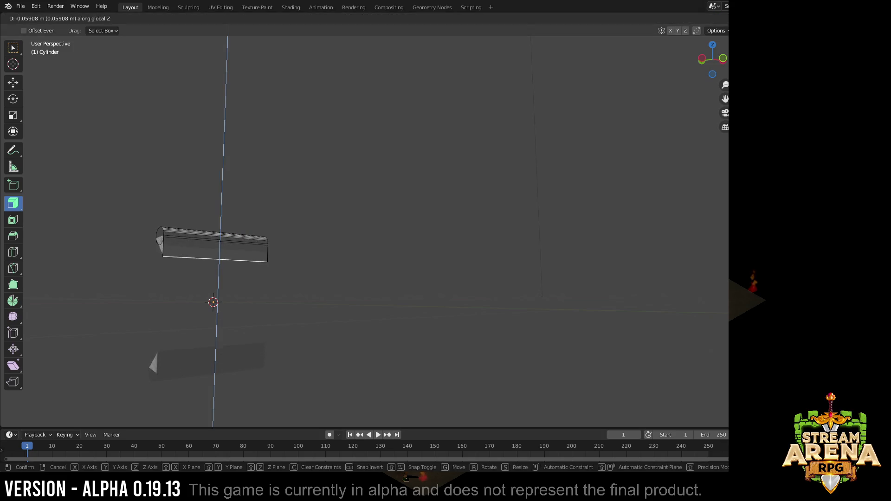
left_click(212, 302)
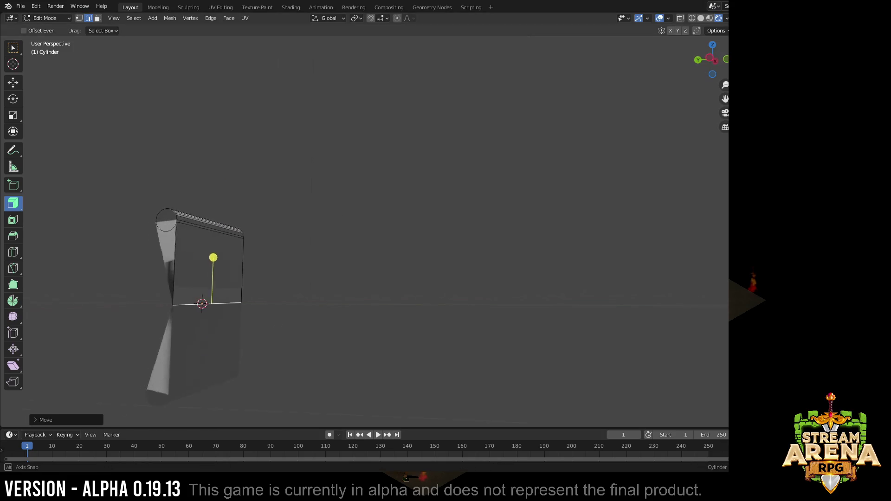
middle_click_drag(418, 244, 348, 208)
key("g")
key("g")
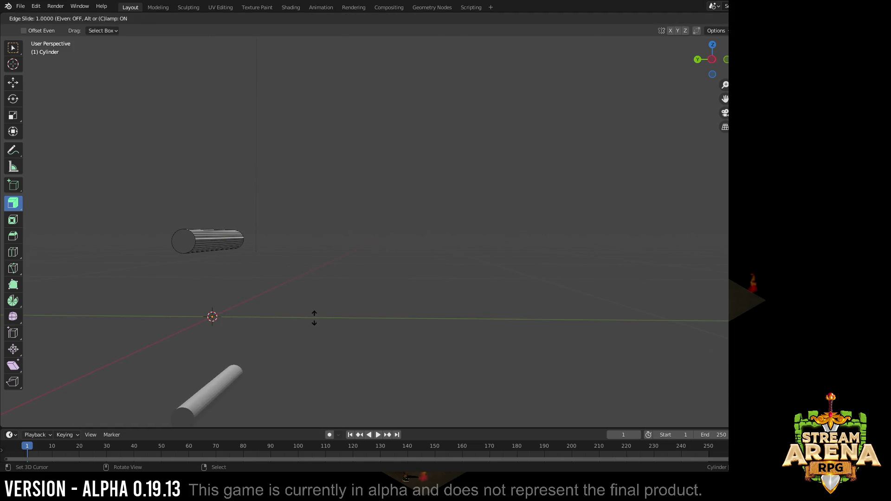
left_click(320, 313)
key("z")
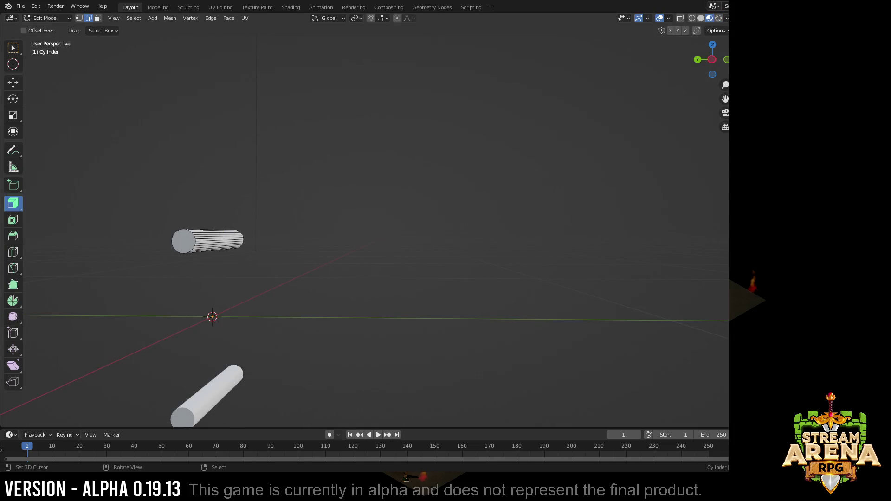
key("e")
key("z")
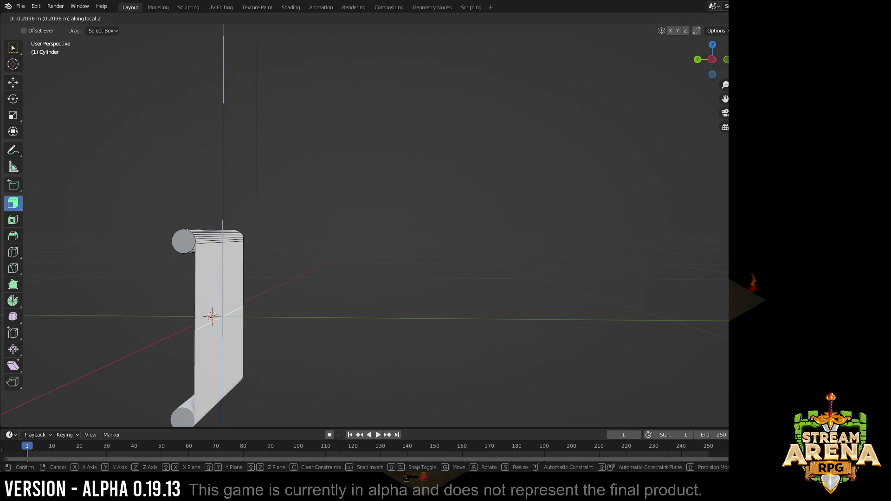
left_click(321, 299)
Step: Inspect the scroll shape, select the paper face, and return to Object Mode
key("Tab")
middle_click_drag(348, 244, 487, 208)
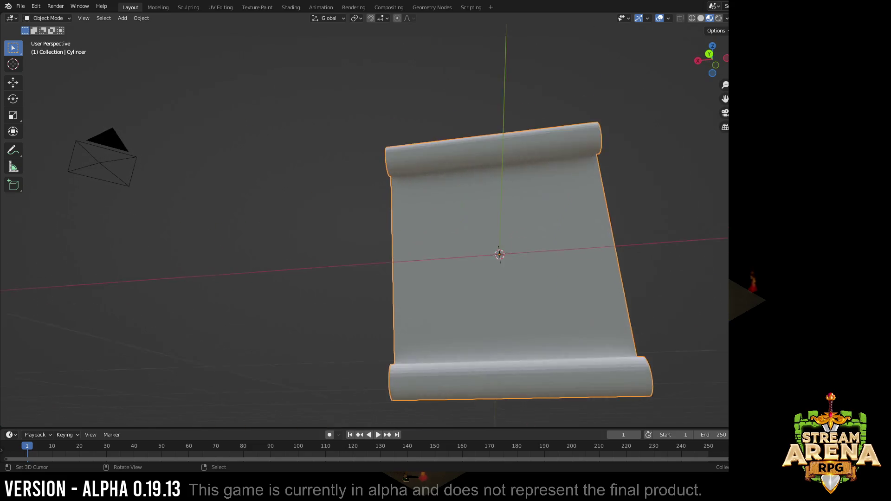
key("Tab")
scroll(501, 254, "up", 3)
middle_click_drag(418, 243, 522, 314)
key("Tab")
key("Tab")
middle_click_drag(417, 279, 278, 174)
middle_click_drag(417, 244, 348, 208)
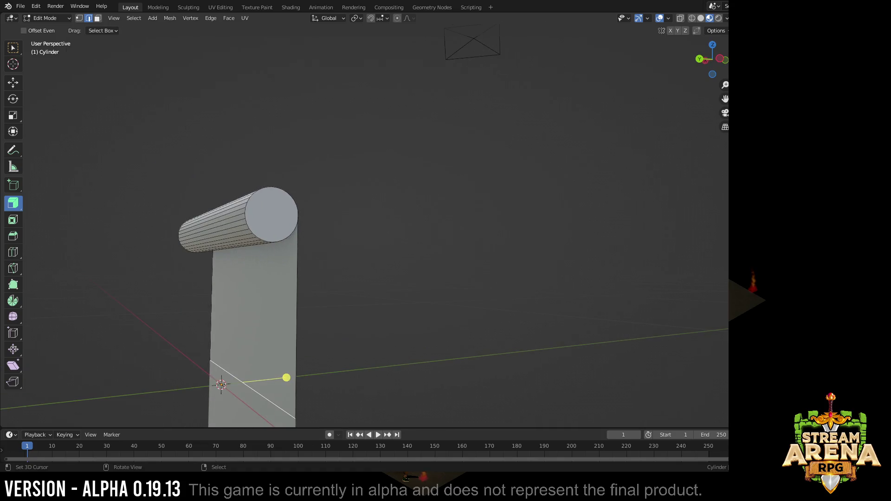
key("3")
left_click(289, 299)
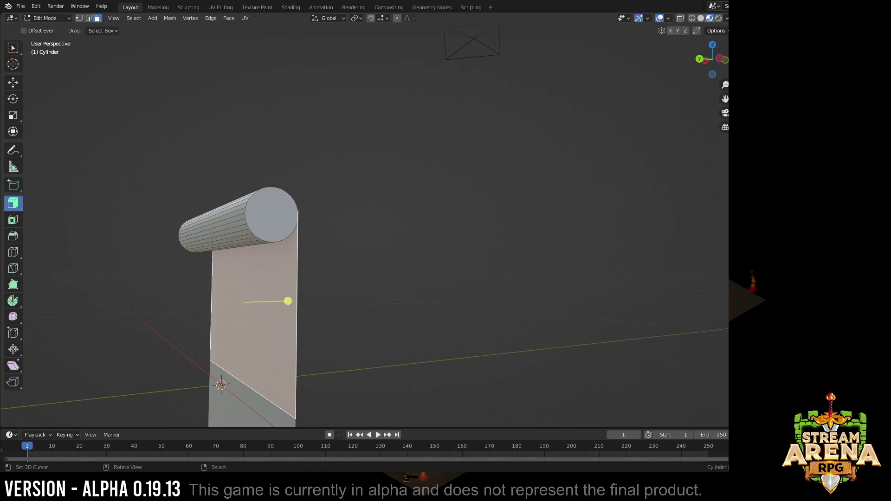
middle_click_drag(289, 299, 398, 258)
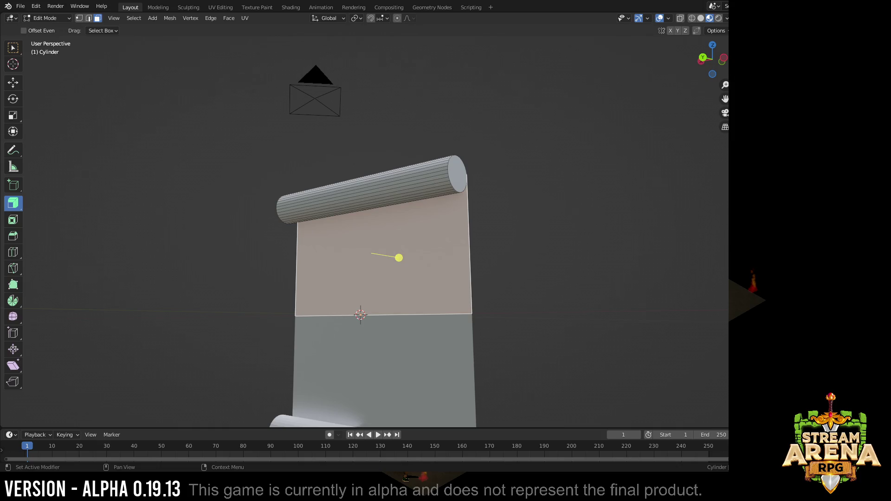
middle_click_drag(399, 258, 381, 283)
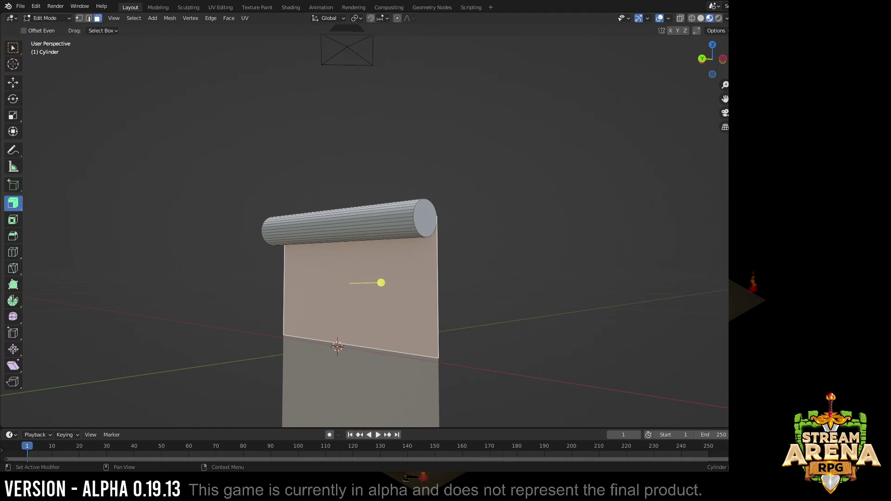
key("Tab")
scroll(381, 283, "up", 2)
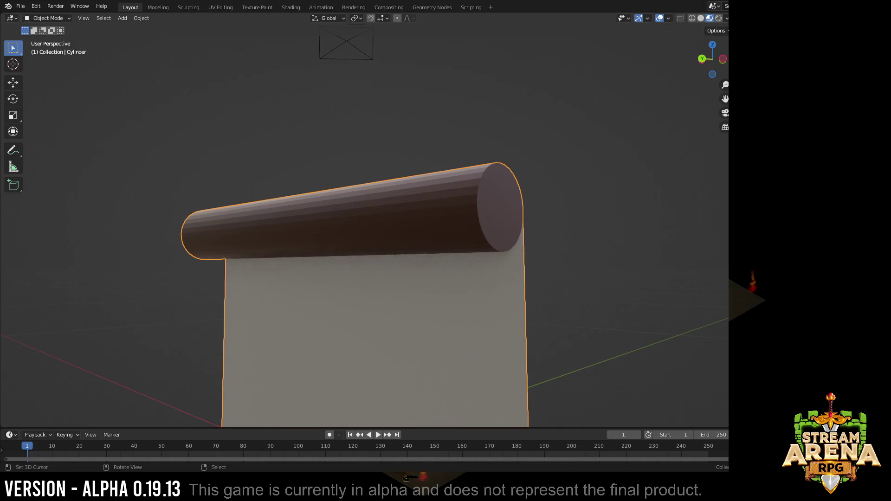
Step: Select the rod's end cap face and extrude it outward into a raised cap
key("Tab")
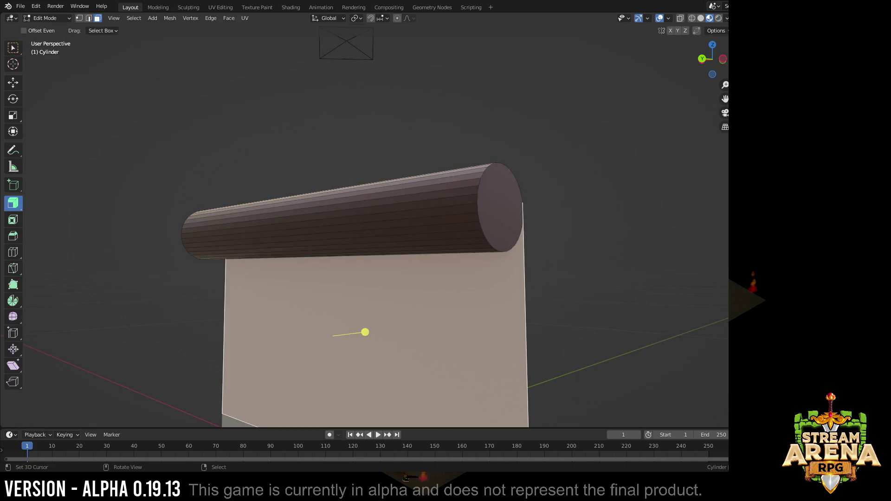
middle_click_drag(368, 327, 235, 338)
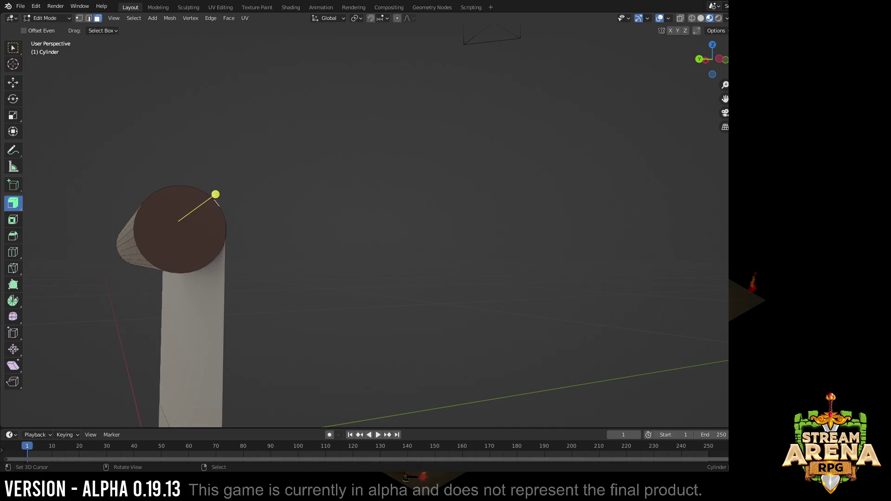
left_click(348, 279)
middle_click_drag(278, 279, 626, 348)
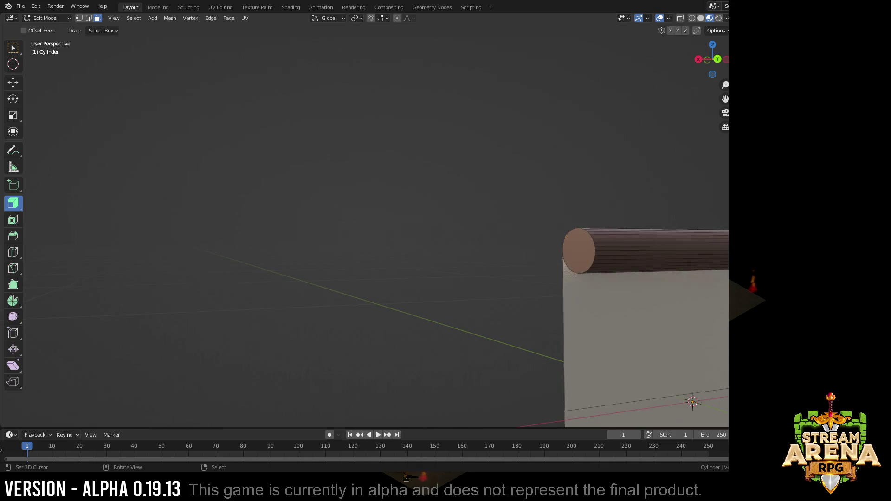
left_click(578, 251)
middle_click_drag(626, 313, 417, 314)
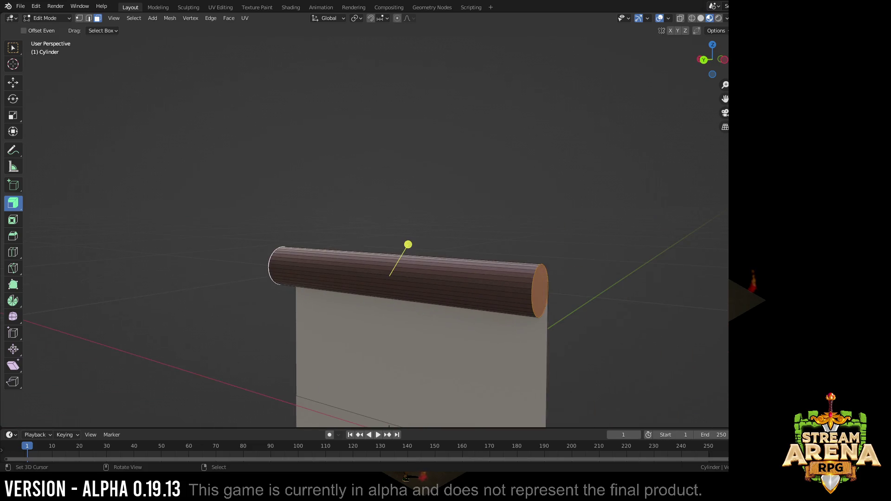
right_click(408, 244, "shift")
key("alt+e")
left_click(409, 244)
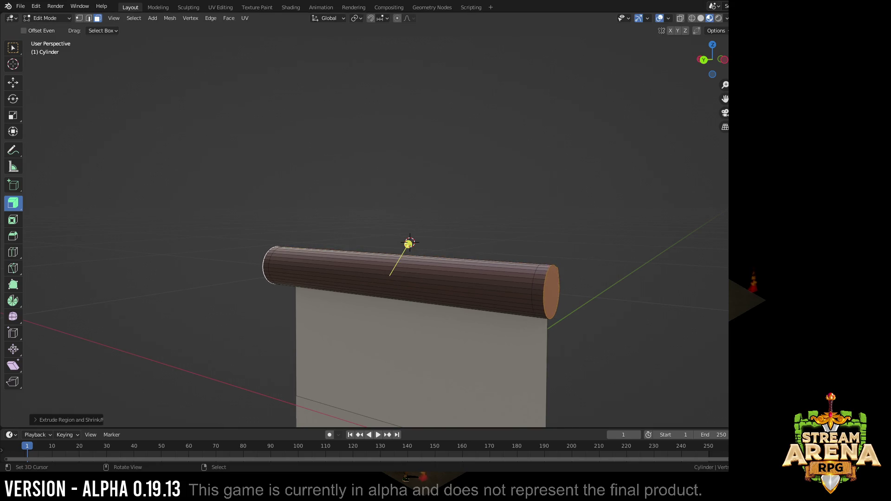
middle_click_drag(409, 244, 279, 209)
mouse_move(181, 229)
middle_mouse_down()
mouse_move(70, 237)
mouse_move(588, 281)
mouse_move(487, 278)
mouse_move(598, 237)
mouse_move(578, 236)
mouse_move(512, 352)
middle_mouse_up()
Step: Fatten the extruded cap with Alt+S twice and scale it with the X axis excluded
left_click(428, 254)
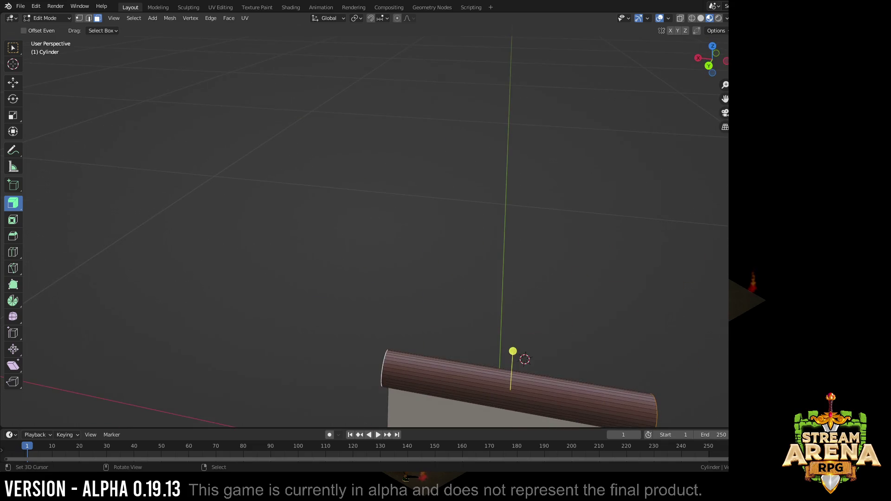
key("alt+s")
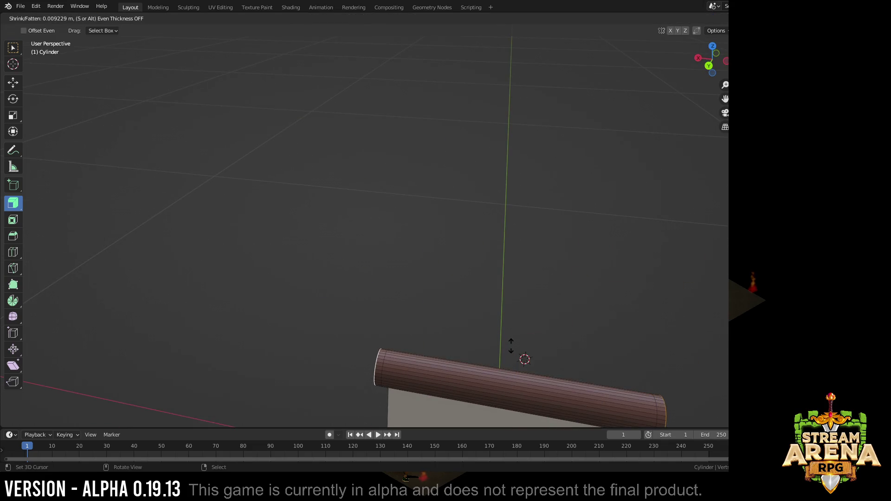
left_click(523, 359)
key("alt+s")
left_click(524, 358)
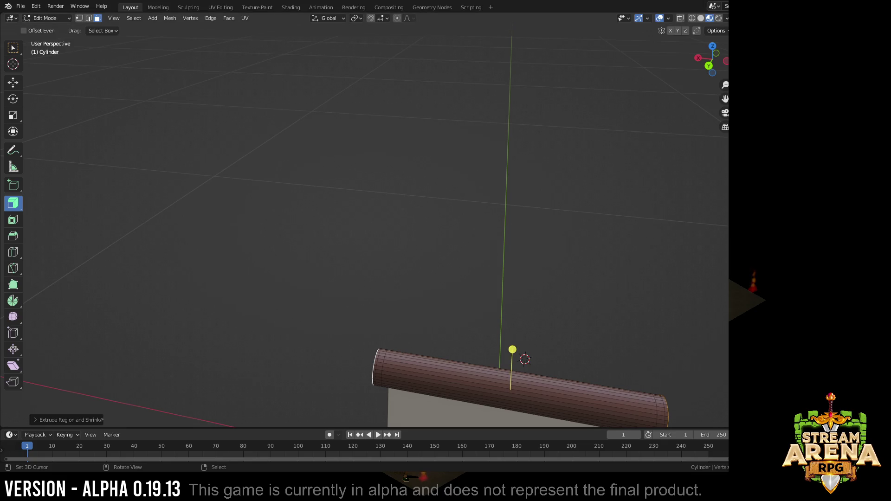
key("s")
right_click(524, 359)
key("s")
key("shift+y")
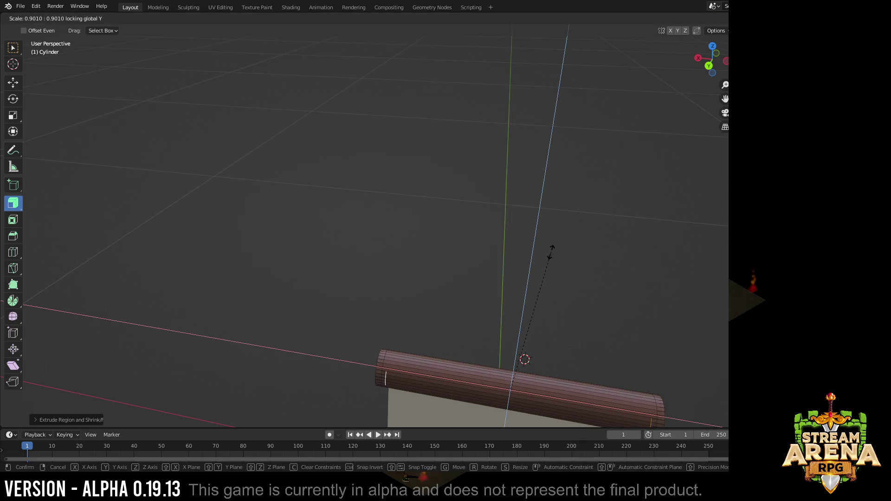
right_click(550, 251)
key("s")
key("shift+x")
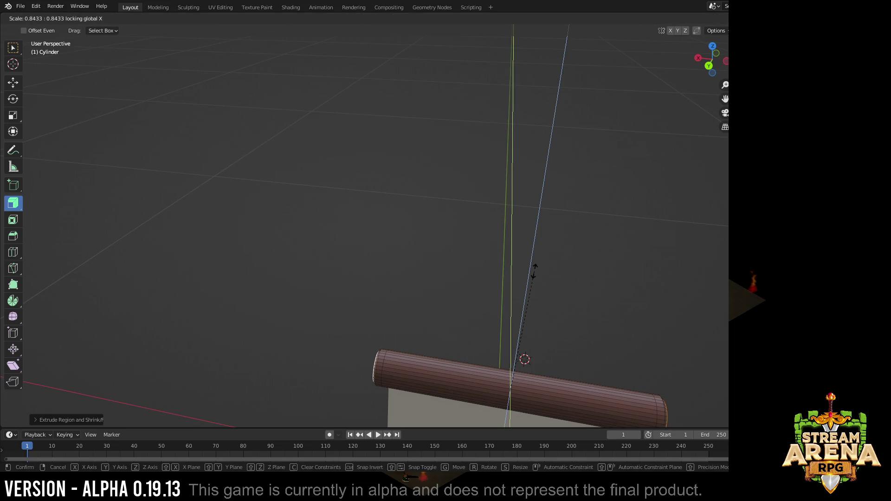
left_click(534, 271)
Step: Fatten both end edge loops into rims and view the capped rod as a whole object
left_click(384, 391, "alt")
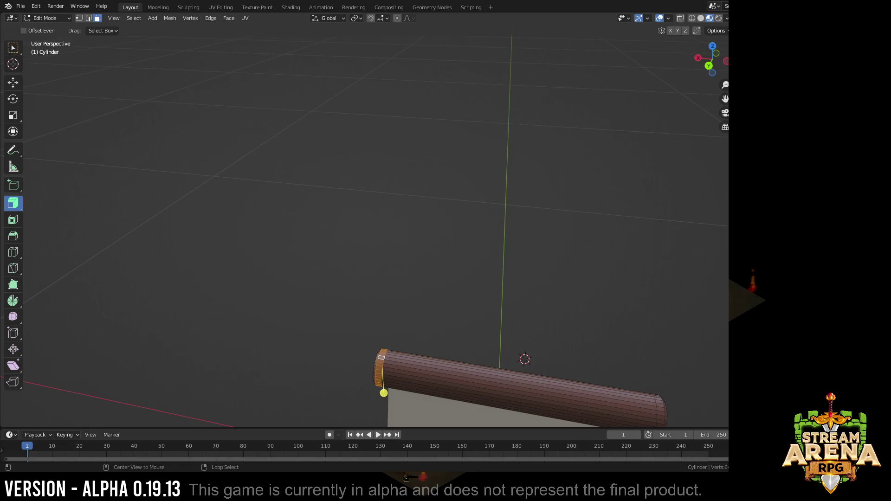
left_click(659, 401, "alt+shift")
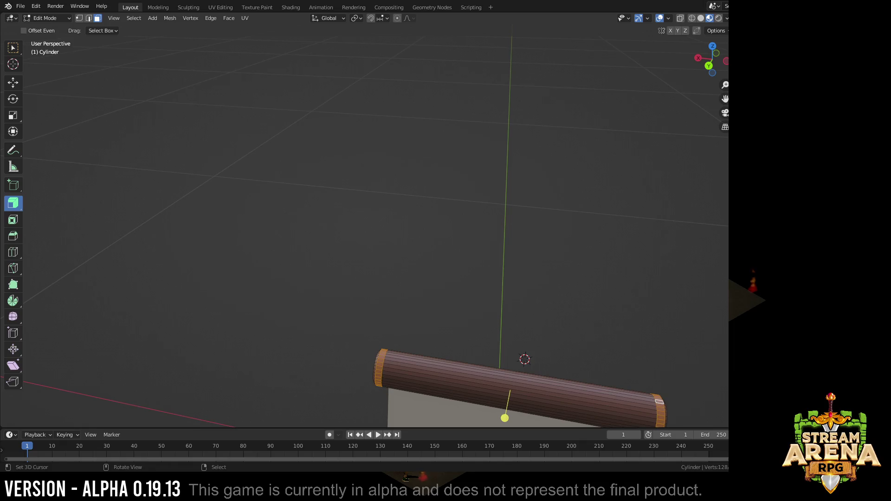
key("alt+s")
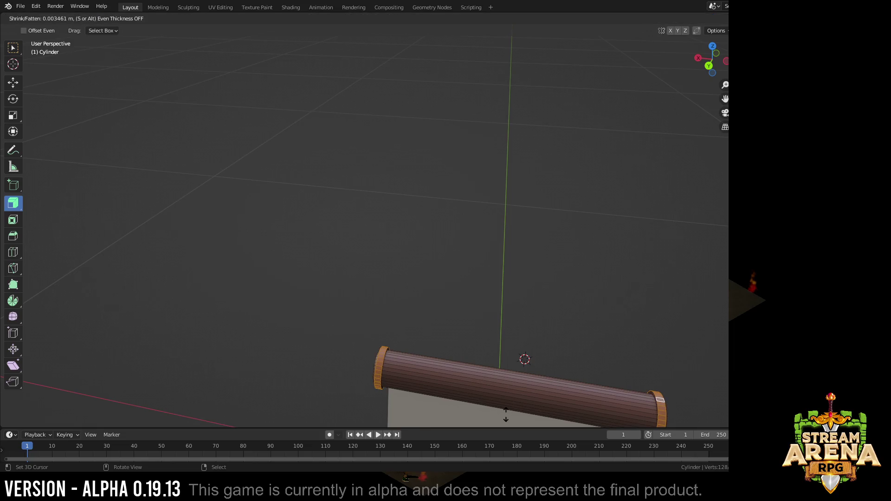
left_click(525, 359)
key("Tab")
mouse_move(524, 360)
middle_mouse_down()
mouse_move(209, 173)
mouse_move(270, 265)
middle_mouse_up()
key("Tab")
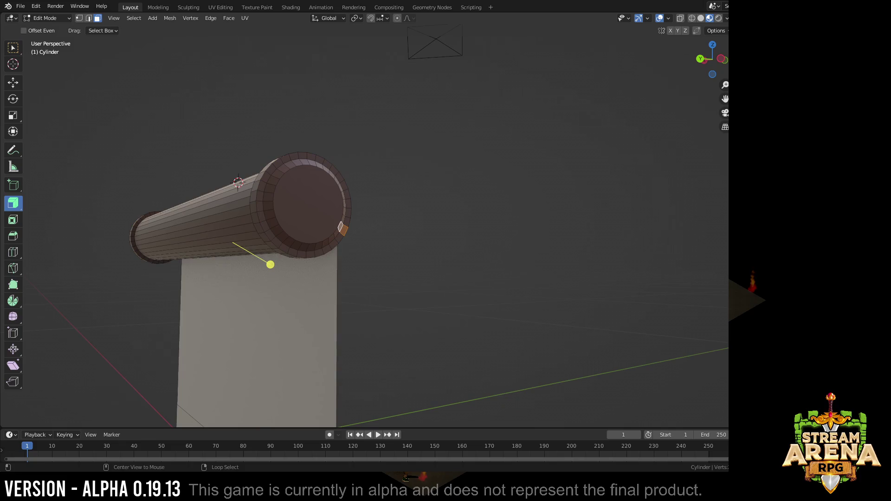
key("Tab")
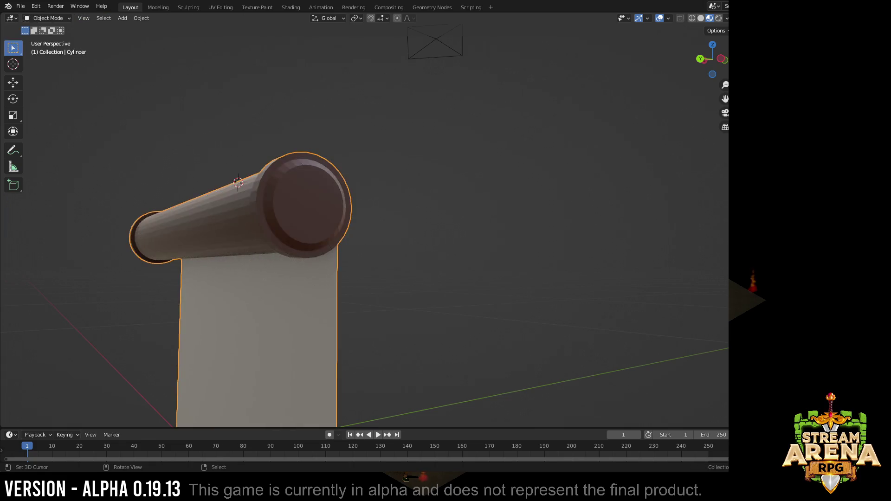
scroll(270, 265, "down", 4)
Step: Shade the scroll smooth via Object > Shade Smooth and rename it Scroll
mouse_move(270, 265)
middle_mouse_down()
mouse_move(488, 278)
mouse_move(430, 236)
middle_mouse_up()
left_click(141, 17)
left_click(161, 221)
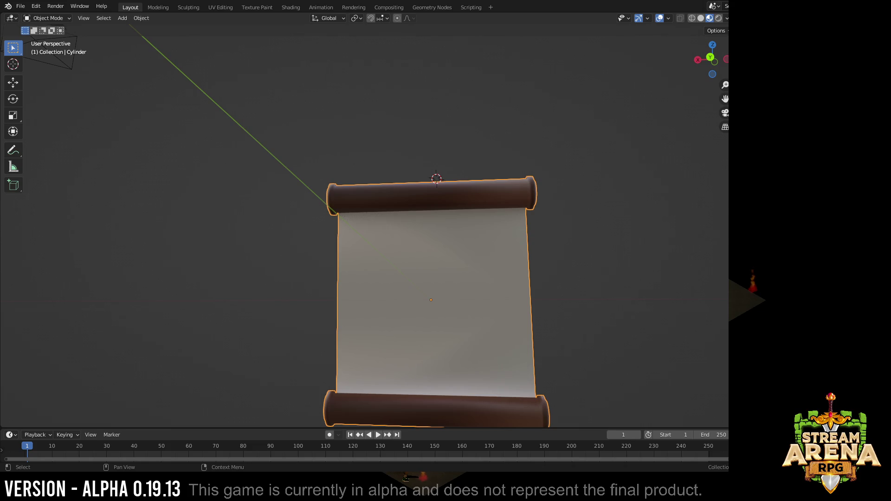
key("Return")
Step: Save the file as Consumable.blend and clear the selection around the finished scroll
key("ctrl+s")
left_click(230, 111)
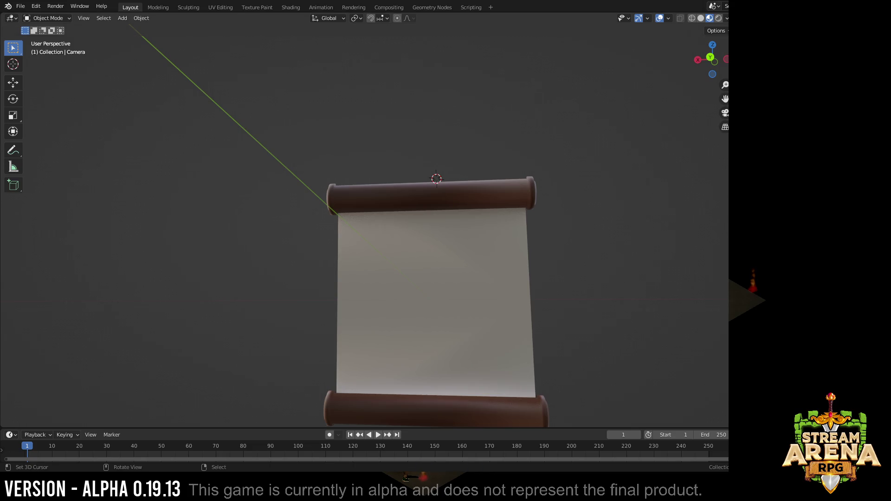
key("Delete")
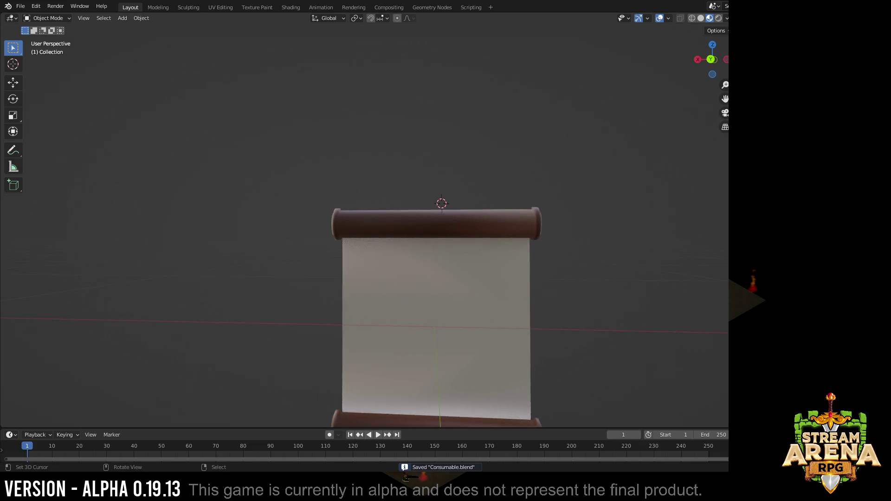
scroll(431, 278, "down", 3)
middle_click_drag(432, 279, 487, 265)
key("ctrl+s")
scroll(400, 279, "up", 3)
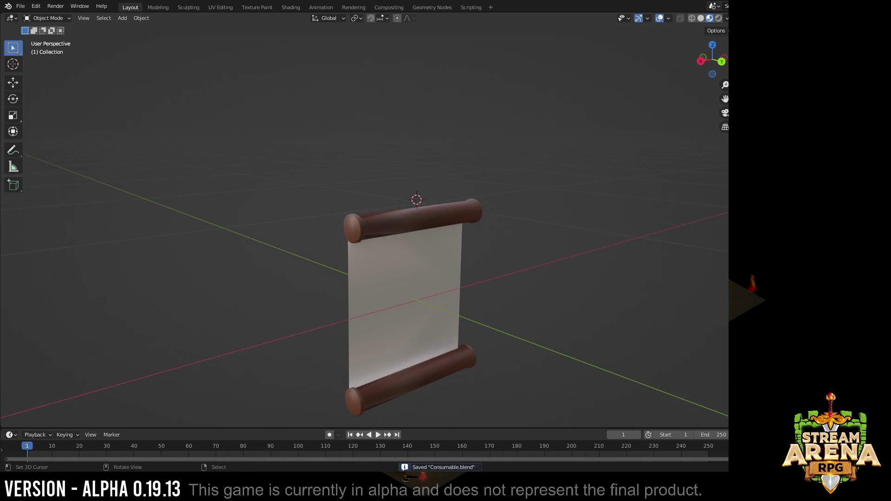
middle_click_drag(418, 279, 363, 292)
scroll(390, 278, "down", 1)
Step: Select the scroll and start a glTF 2.0 export from the File menu
left_click(380, 293)
left_click(20, 6)
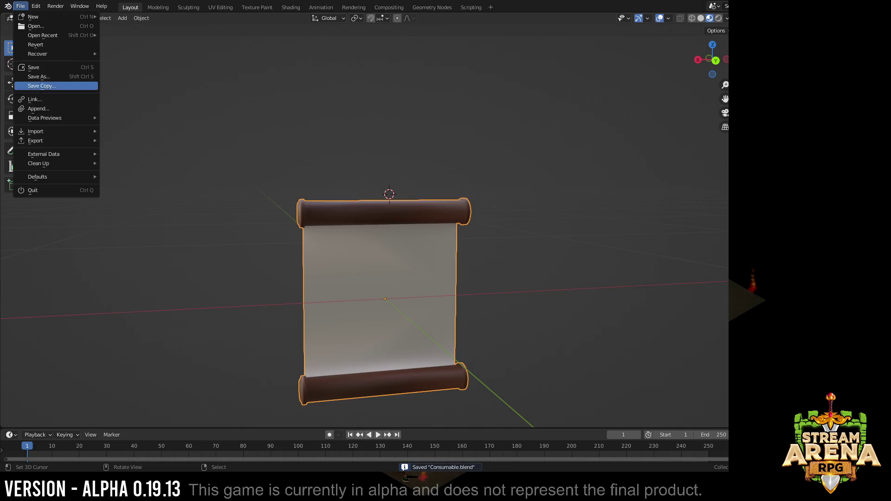
left_click(209, 104)
left_click(21, 6)
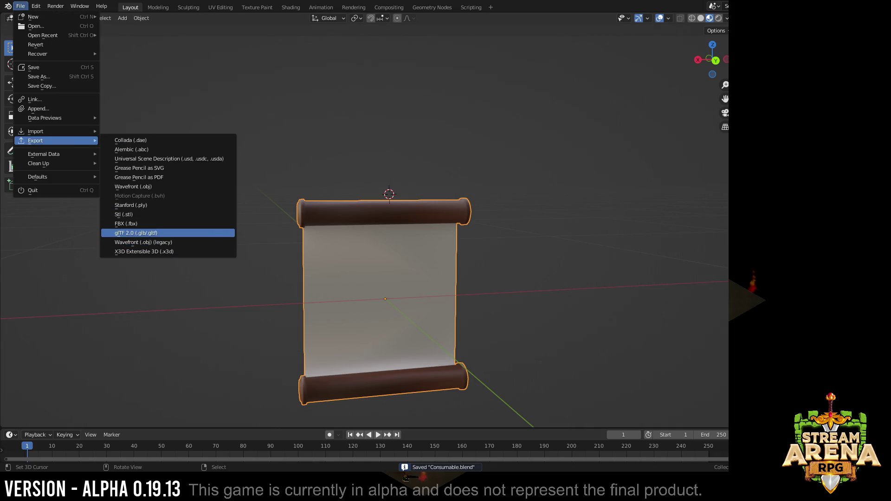
left_click(168, 232)
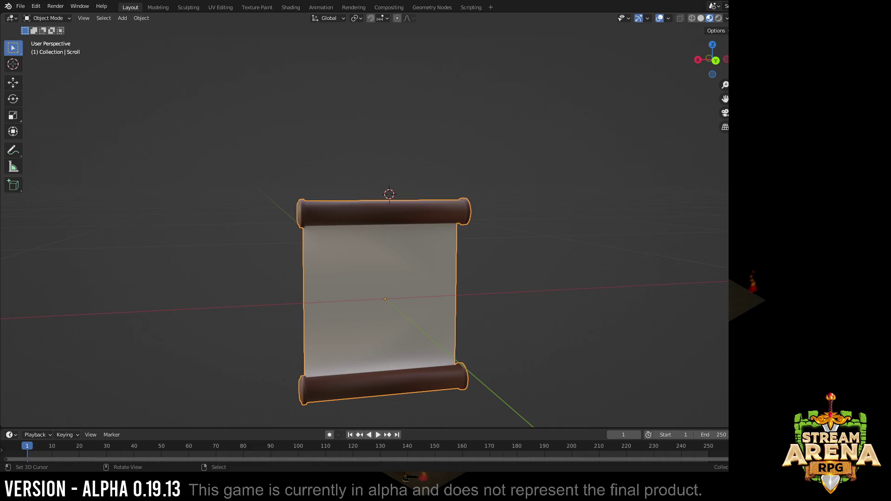
Step: Toggle the scroll's visibility and choose glTF 2.0 export again
key("h")
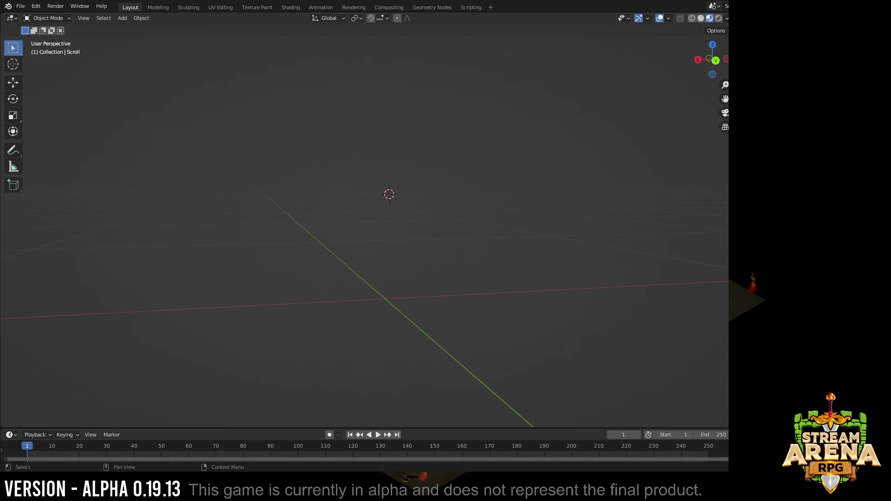
key("alt+h")
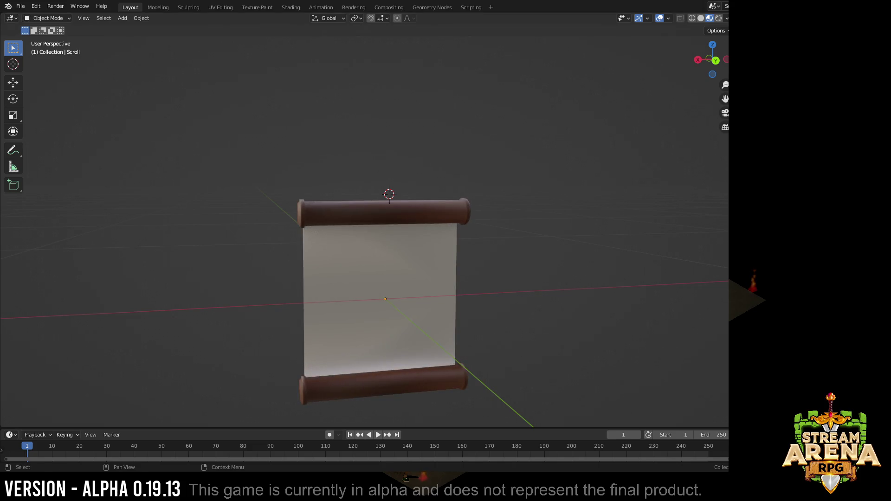
left_click(21, 7)
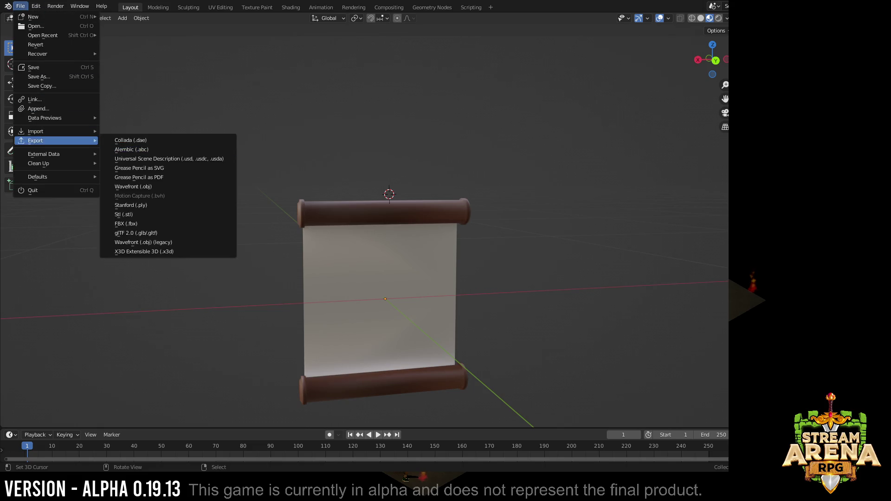
left_click(139, 233)
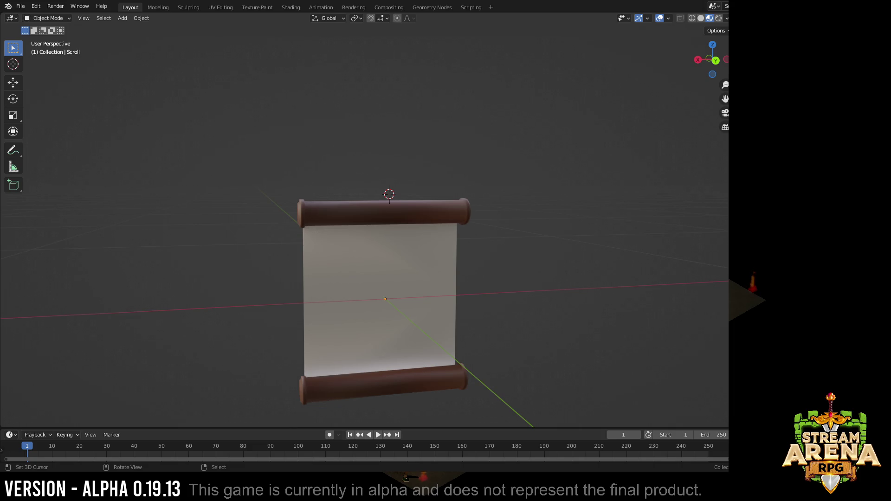
Step: Save Consumable.blend and hide the finished Scroll object
middle_click_drag(389, 299, 400, 307)
key("ctrl+s")
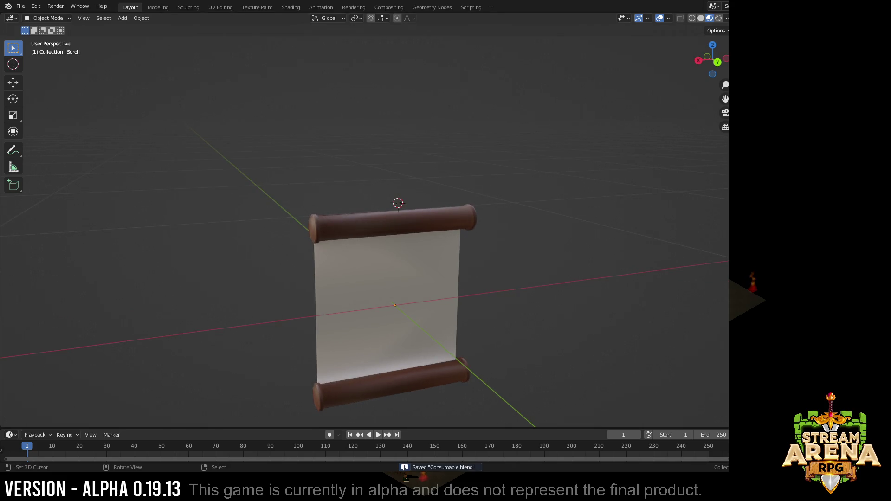
key("h")
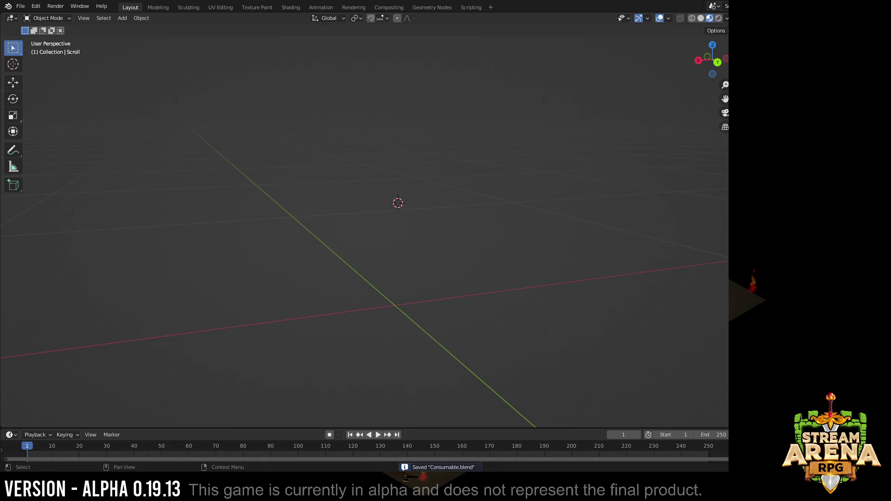
Step: Unhide everything, select the Potion flask and scale it down to the scroll's size
key("alt+h")
scroll(398, 202, "down", 4)
scroll(398, 202, "down", 3)
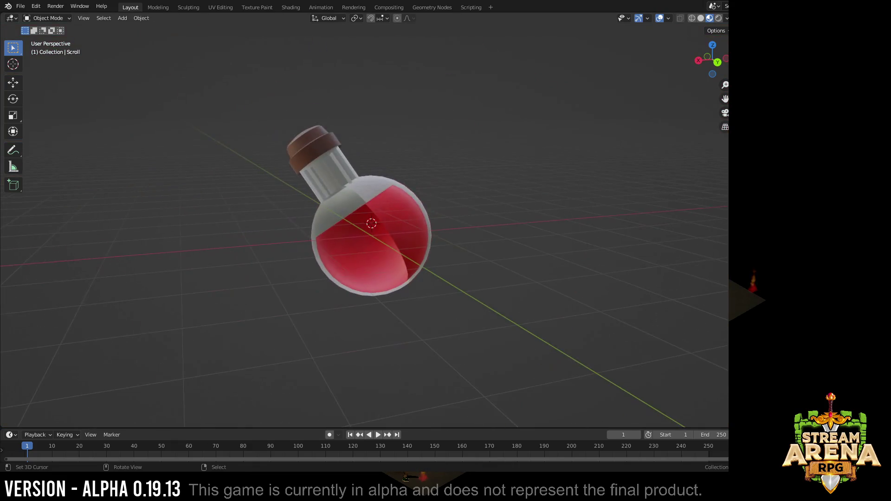
left_click(371, 223)
key("s")
left_click(431, 188)
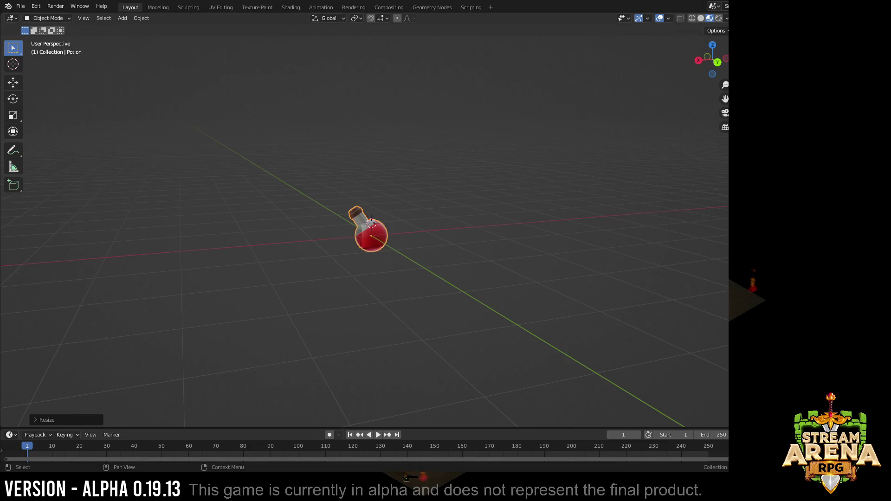
key("s")
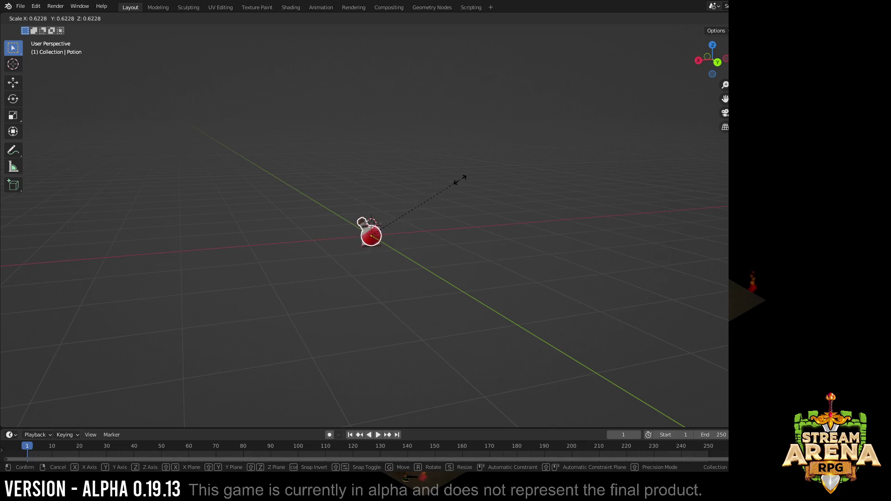
left_click(437, 221)
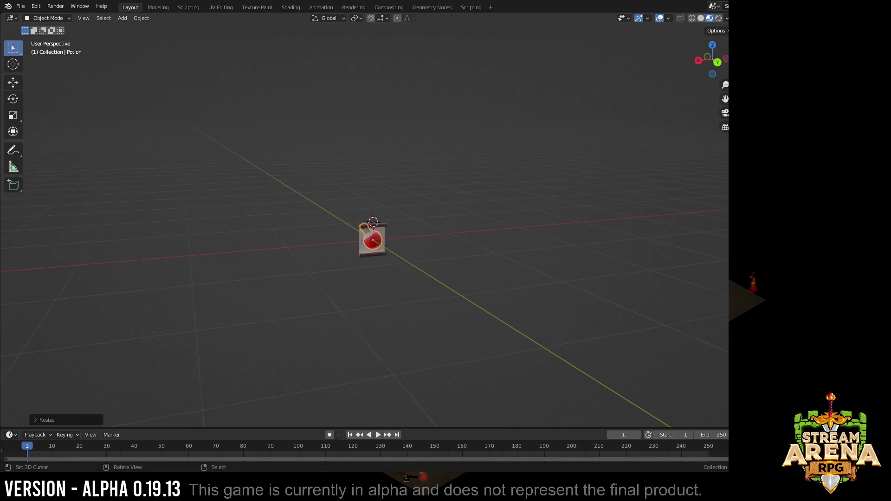
scroll(437, 222, "up", 3)
scroll(438, 222, "up", 3)
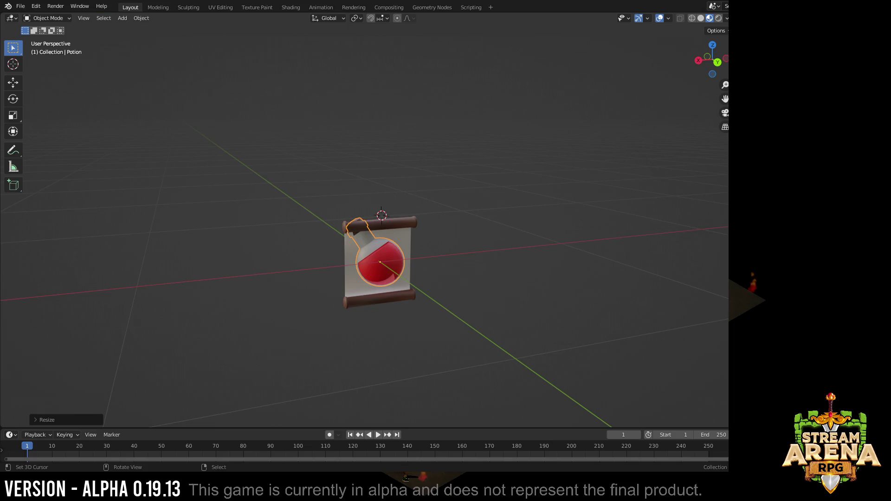
Step: Apply all transforms to Potion, choose glTF 2.0 export, and hide the other objects
left_click(142, 18)
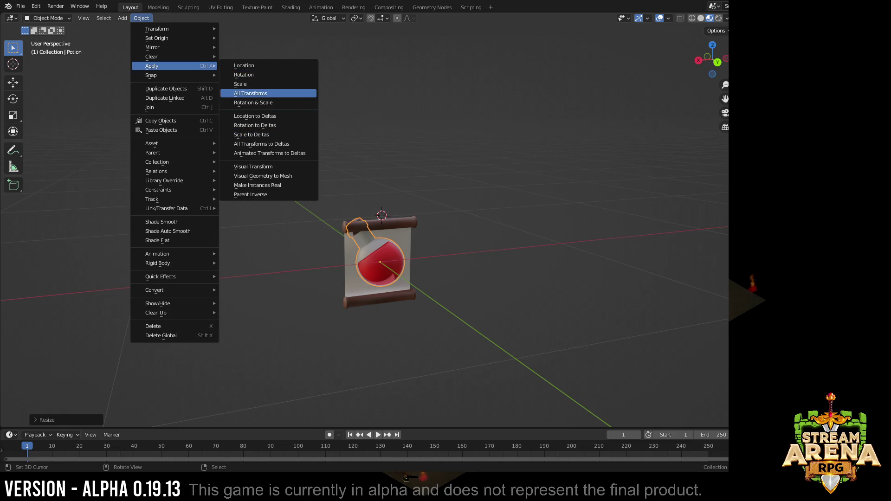
left_click(250, 94)
left_click(20, 6)
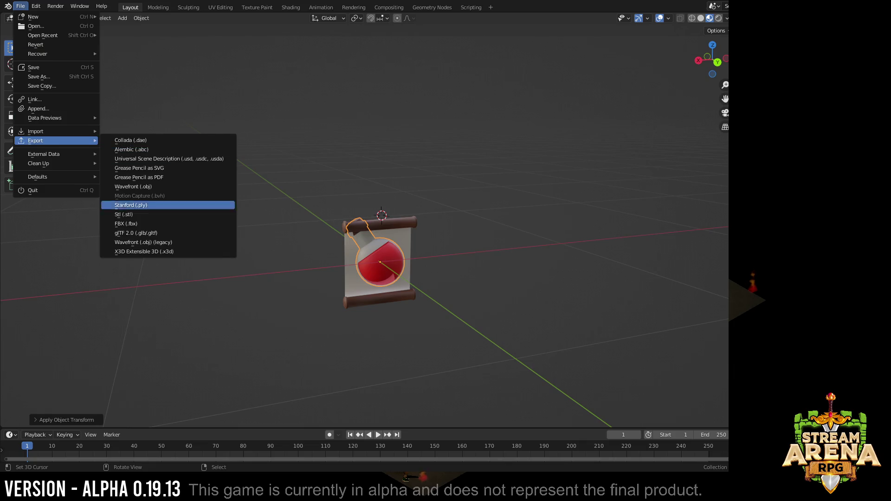
left_click(136, 233)
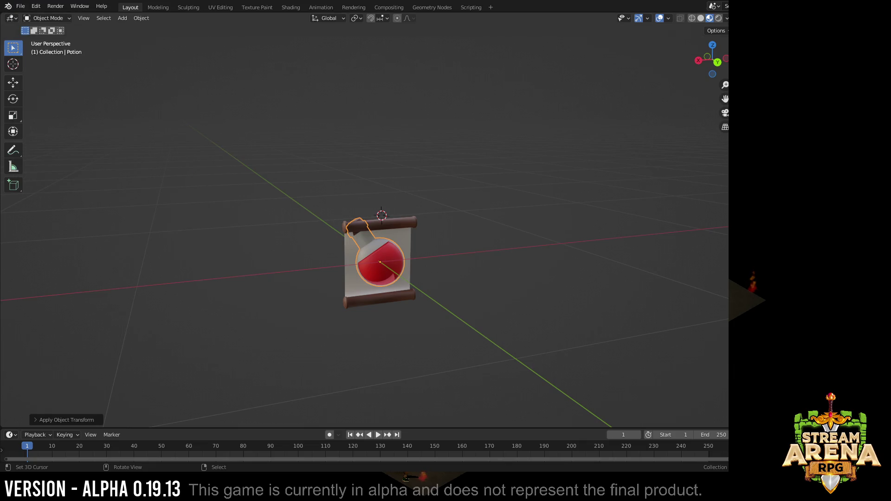
key("shift+h")
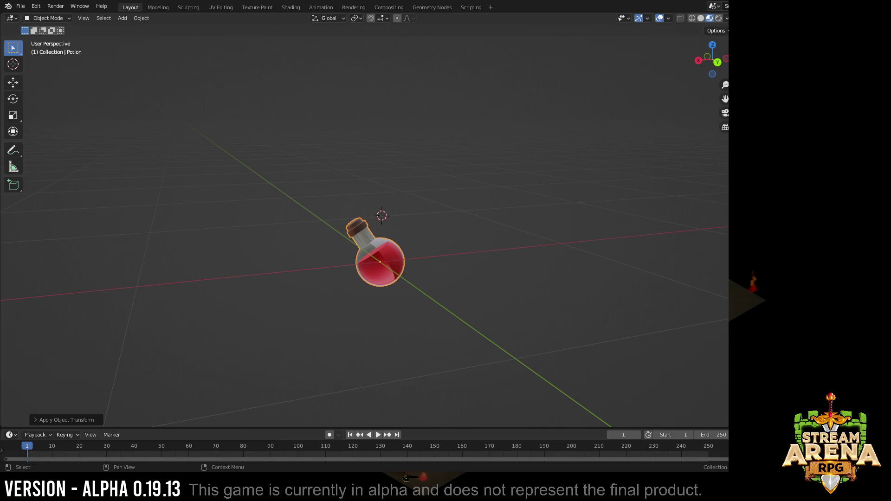
Step: Unhide all, select the Orb and scale it to about 0.098 with the sidebar shown
key("alt+h")
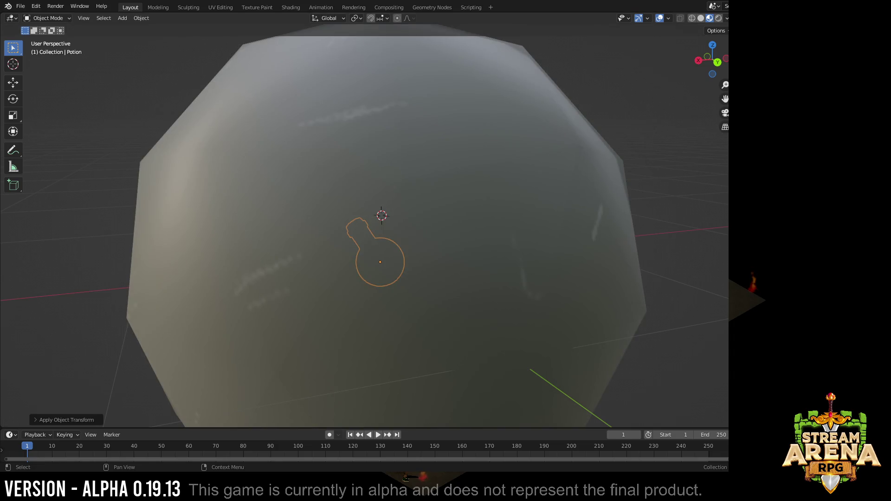
scroll(382, 229, "down", 5)
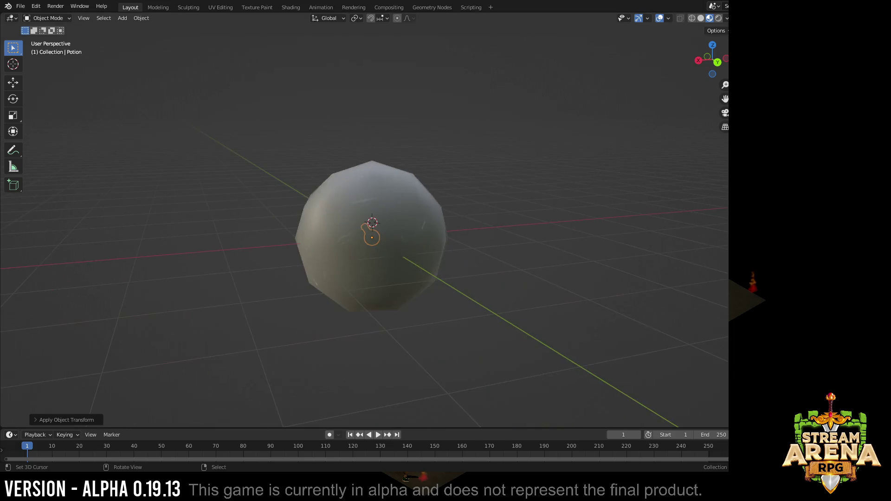
left_click(397, 210)
key("n")
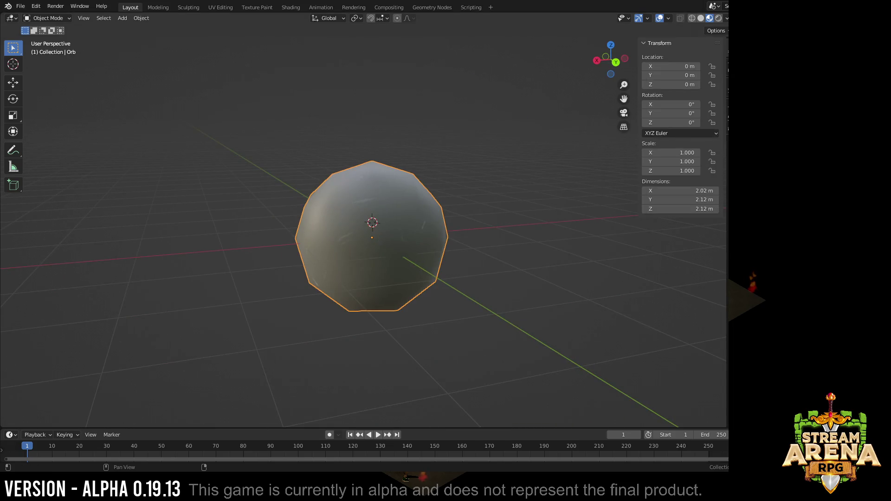
key("s")
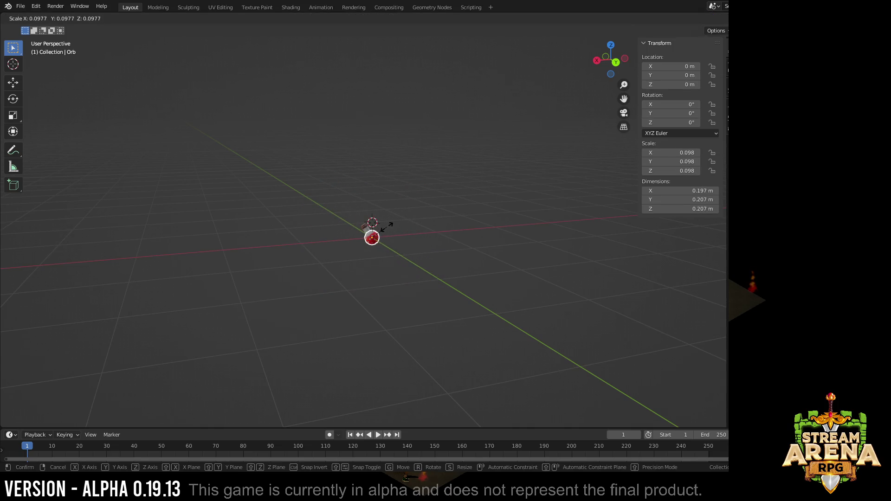
left_click(388, 224)
scroll(378, 217, "up", 3)
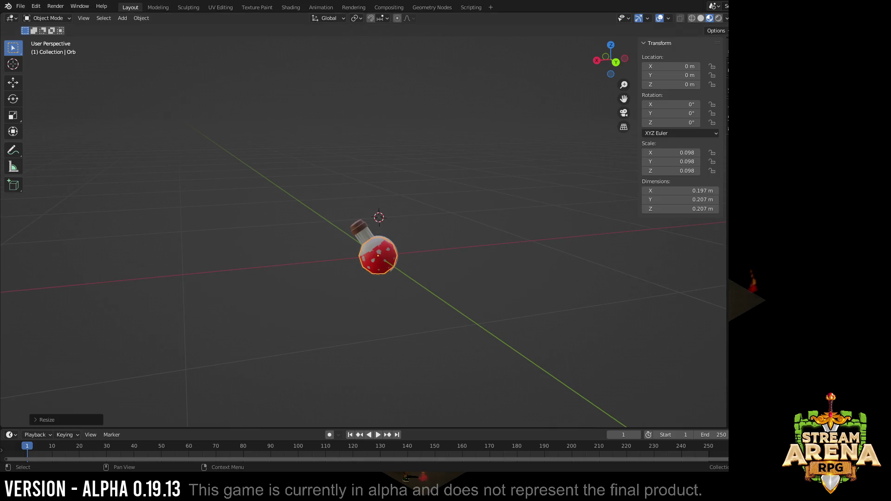
key("h")
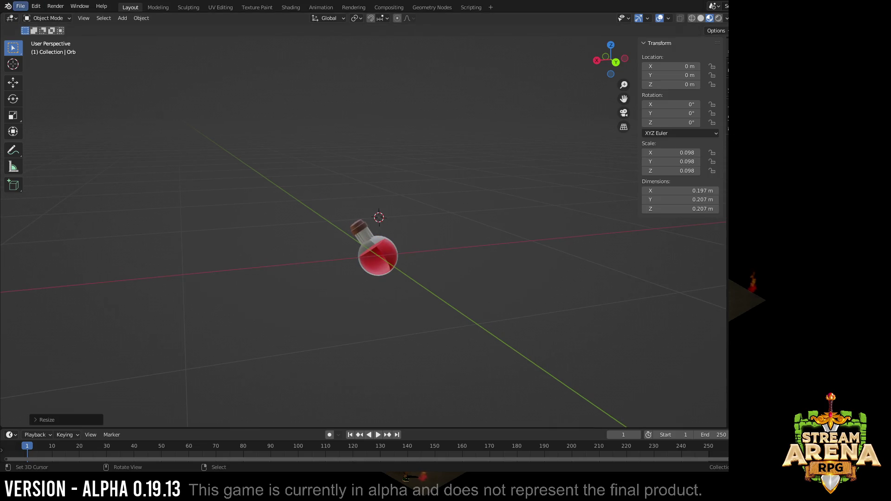
Step: Save the project and choose glTF 2.0 export from the File menu
left_click(21, 7)
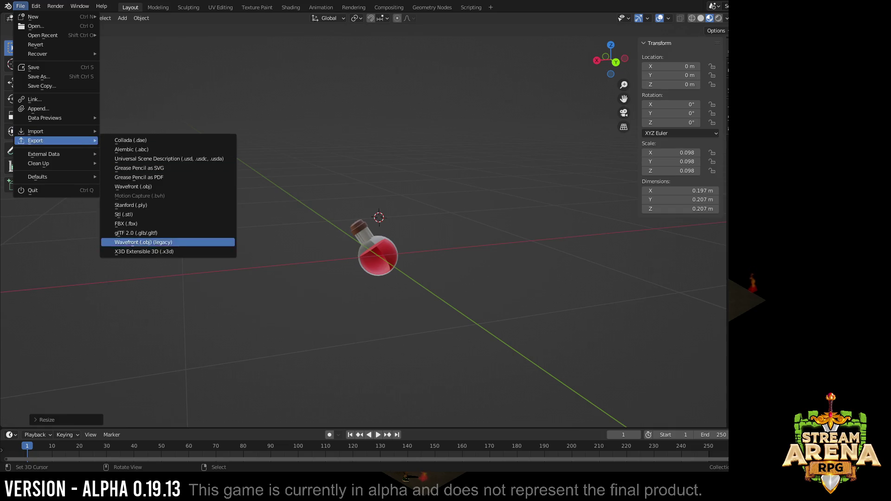
key("Escape")
key("ctrl+s")
left_click(21, 7)
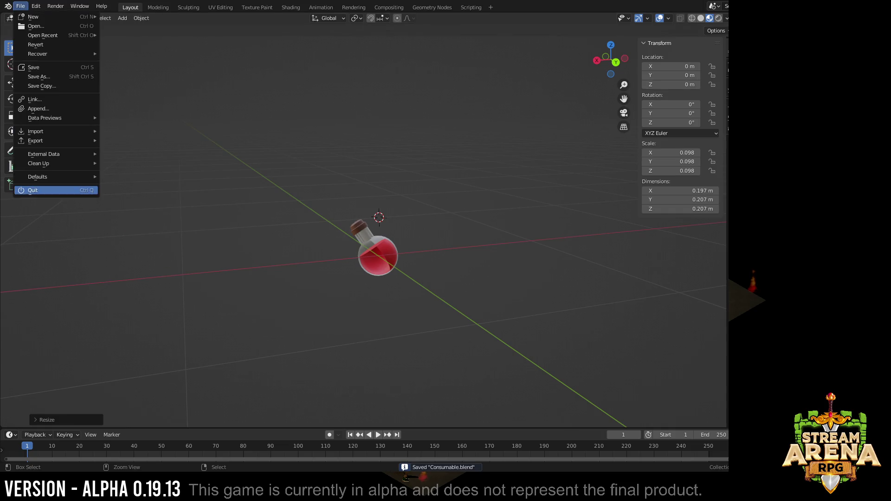
mouse_move(35, 140)
left_click(168, 233)
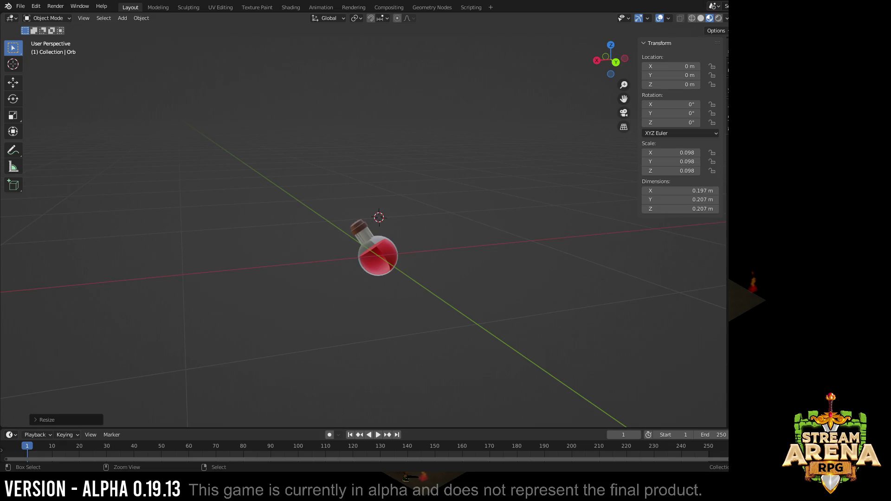
Step: Hide the Potion, reveal the Orb alone, and export it as glTF 2.0
key("h")
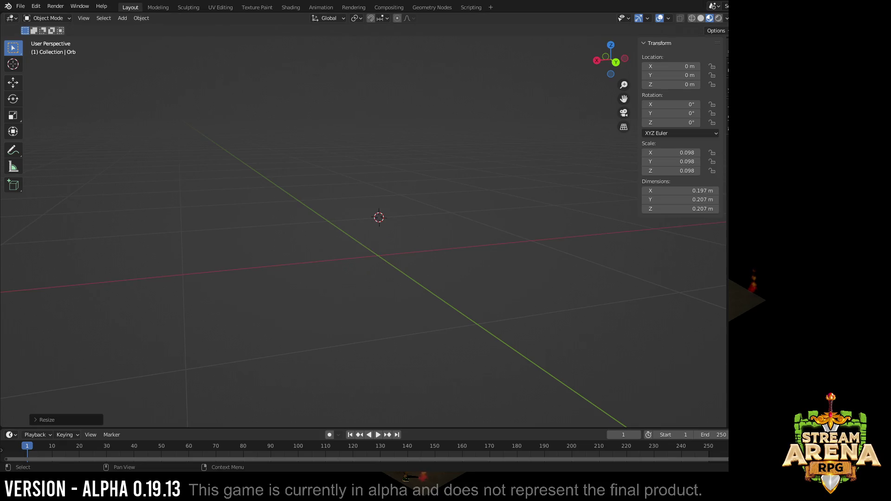
key("alt+h")
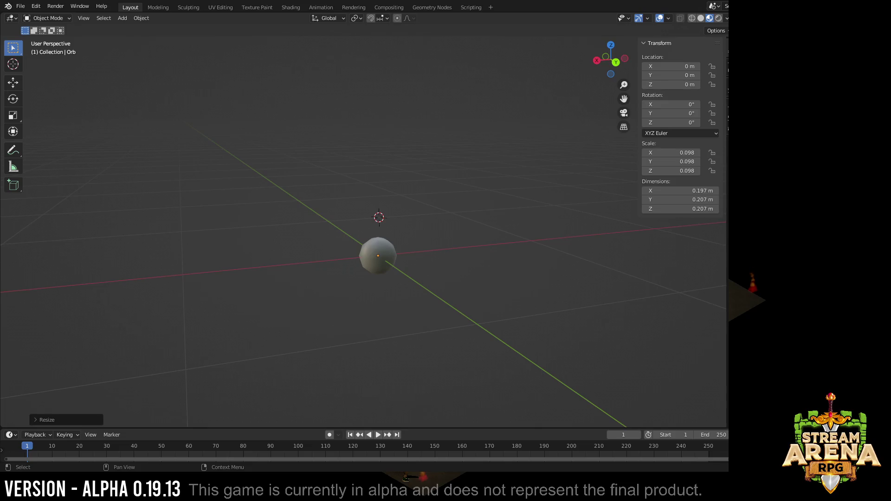
left_click(21, 6)
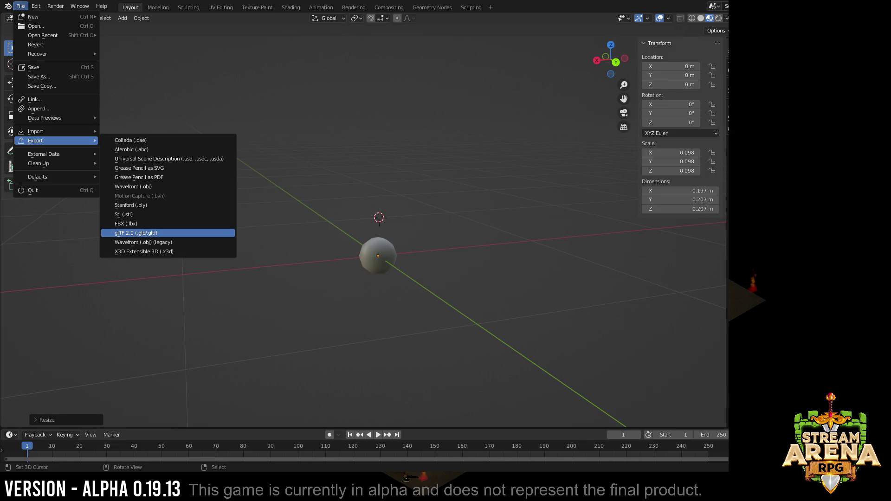
left_click(136, 232)
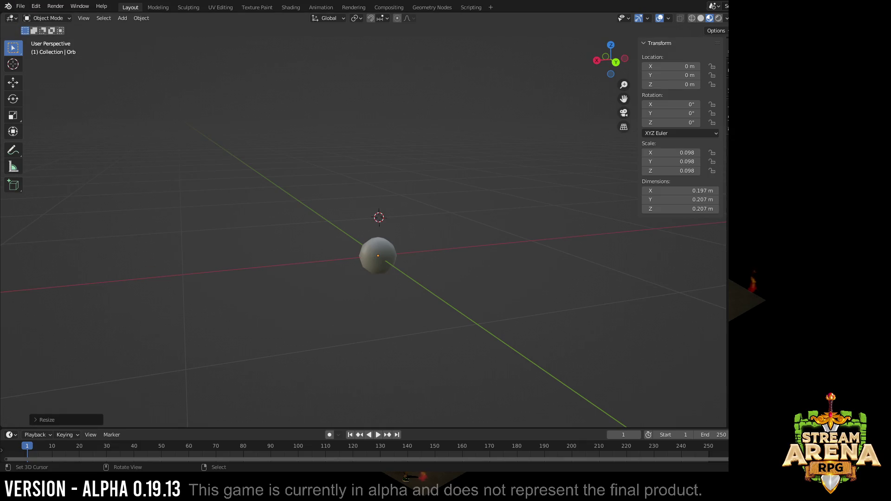